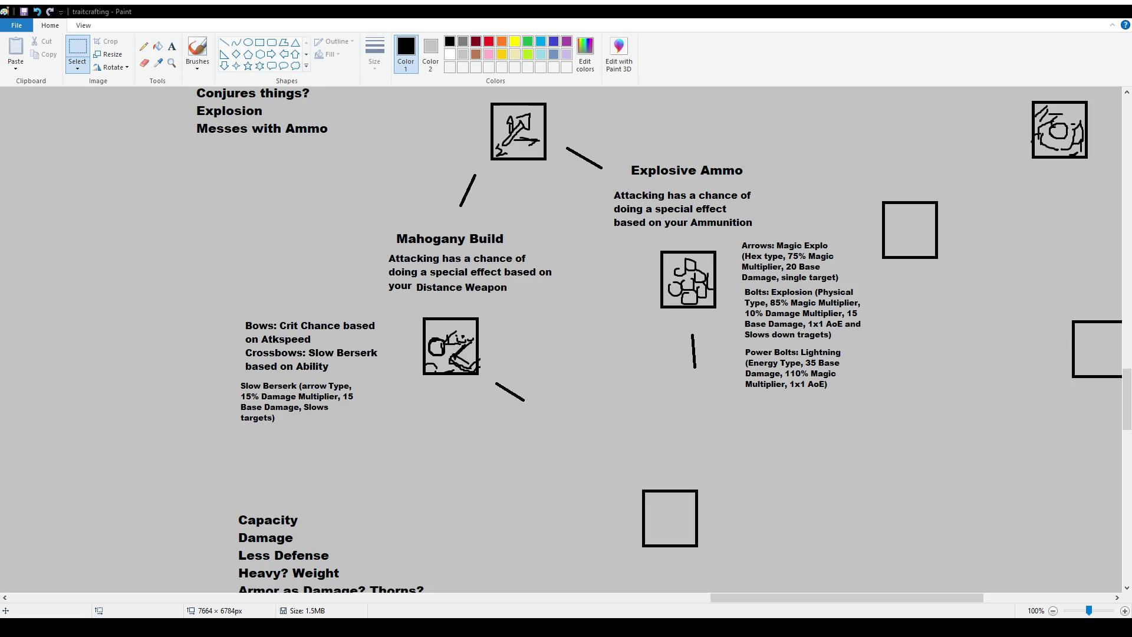
Step: Scroll to check the skill tree layout, then pick the Text tool
{"action": "scroll", "coordinate": [450, 371], "scroll_direction": "up", "scroll_amount": 2}
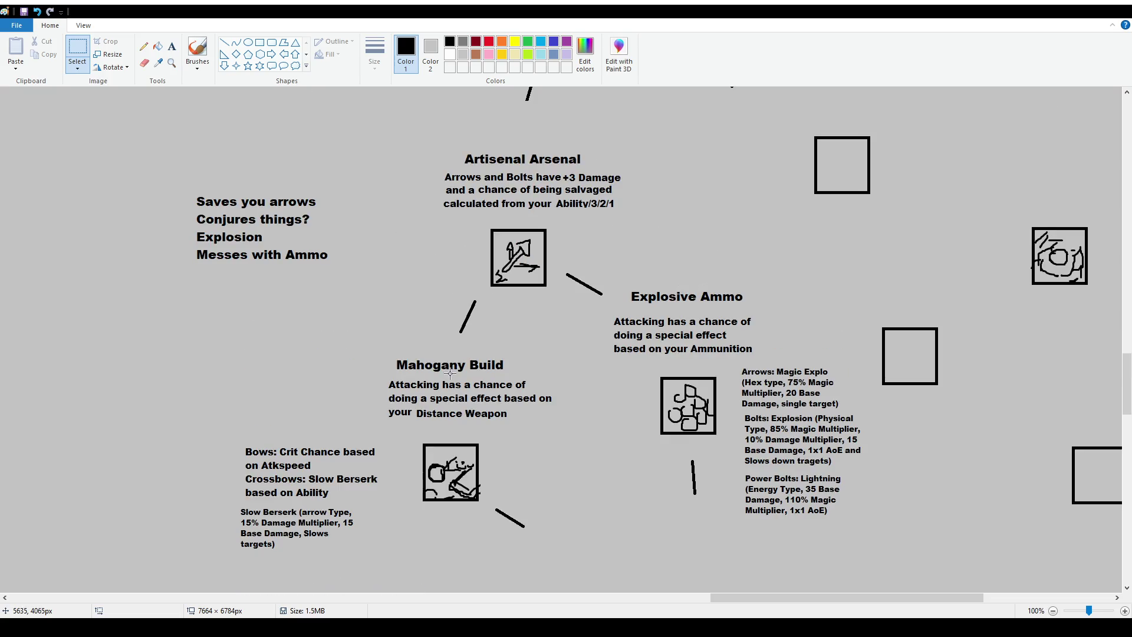
{"action": "scroll", "coordinate": [378, 307], "scroll_direction": "down", "scroll_amount": 2}
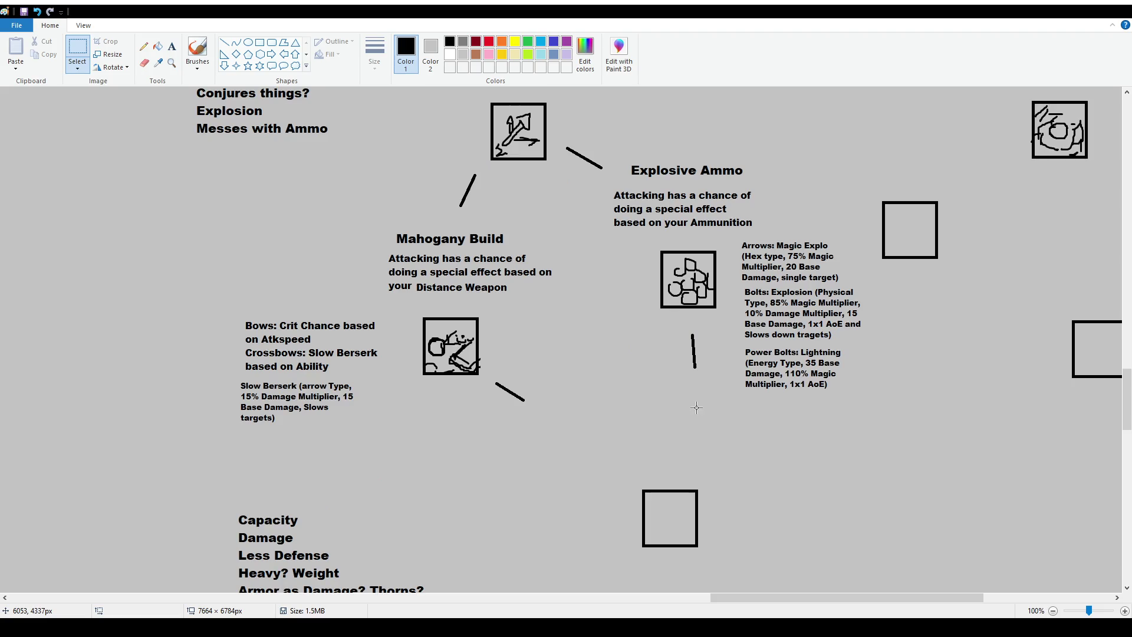
{"action": "left_click", "coordinate": [172, 48]}
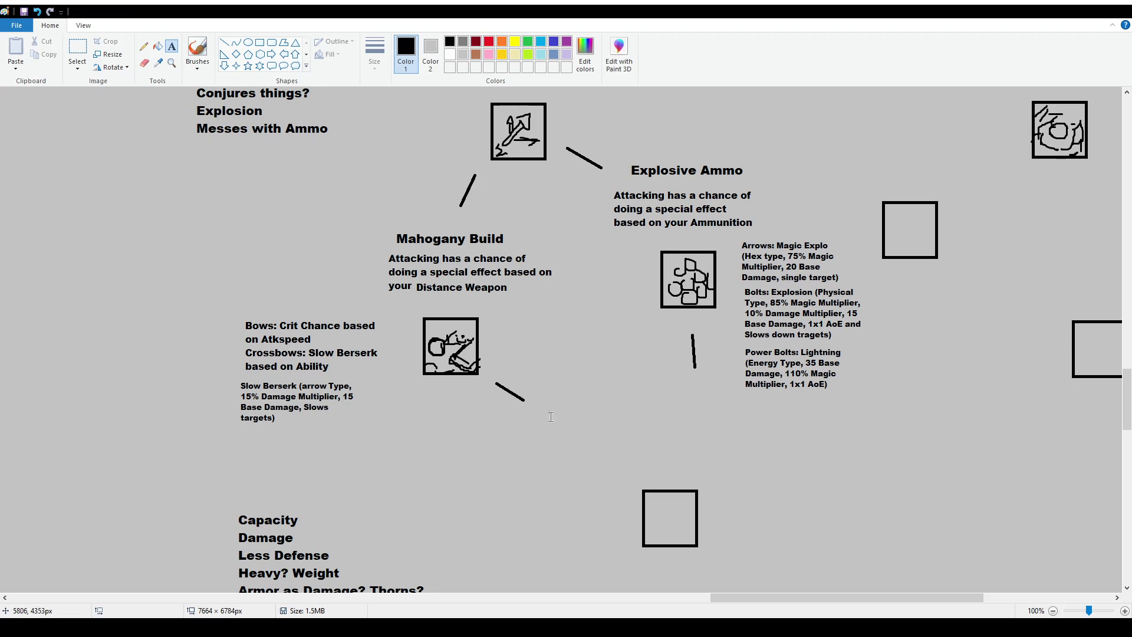
Step: Draw a text box below the Explosive Ammo node with a 16-point font size
{"action": "left_click_drag", "start_coordinate": [552, 395], "coordinate": [756, 473]}
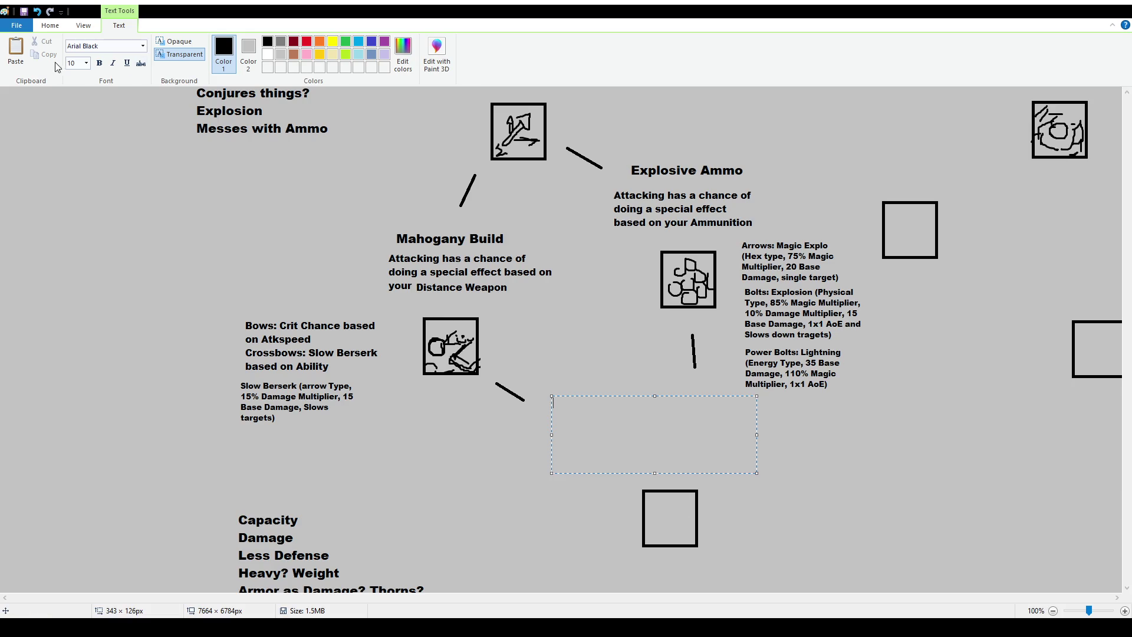
{"action": "left_click", "coordinate": [72, 63]}
{"action": "type", "text": "16"}
{"action": "key", "text": "Return"}
Step: Type the title 'MacGyver Sentry' into the text box, fixing typos along the way
{"action": "type", "text": "MC"}
{"action": "key", "text": "BackSpace"}
{"action": "type", "text": "c"}
{"action": "key", "text": "BackSpace"}
{"action": "type", "text": "acGyver Sentry"}
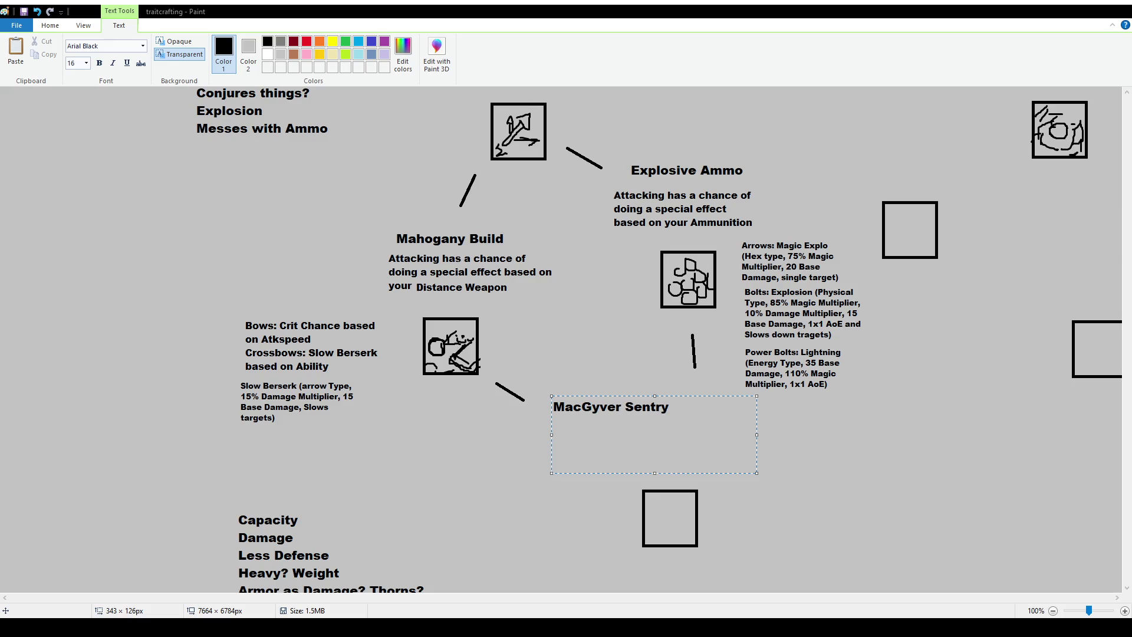
Step: Replace 'MacGyver' with 'Improvised', nudge the title right and down, and commit it
{"action": "key", "text": "ctrl+shift+Left"}
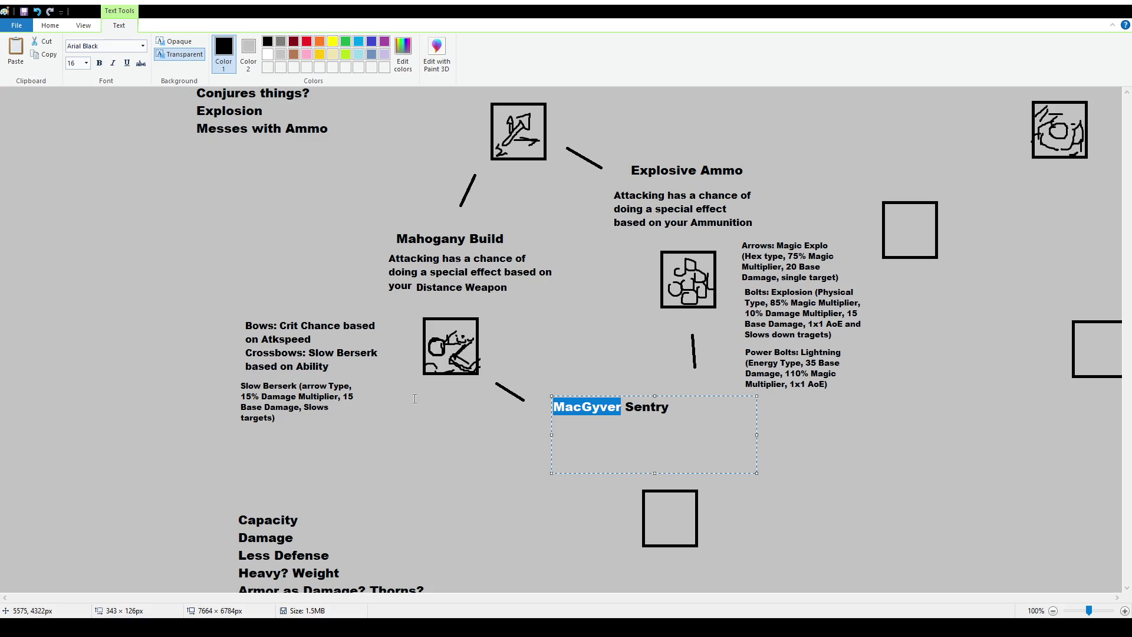
{"action": "type", "text": "Improved"}
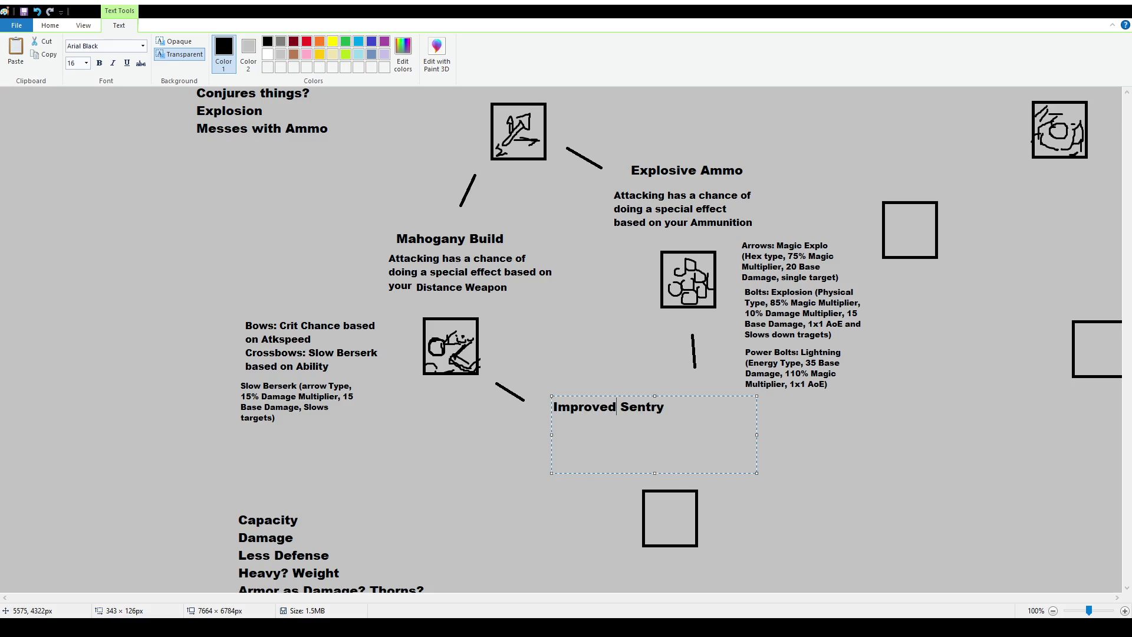
{"action": "key", "text": "BackSpace"}
{"action": "key", "text": "BackSpace"}
{"action": "type", "text": "ised"}
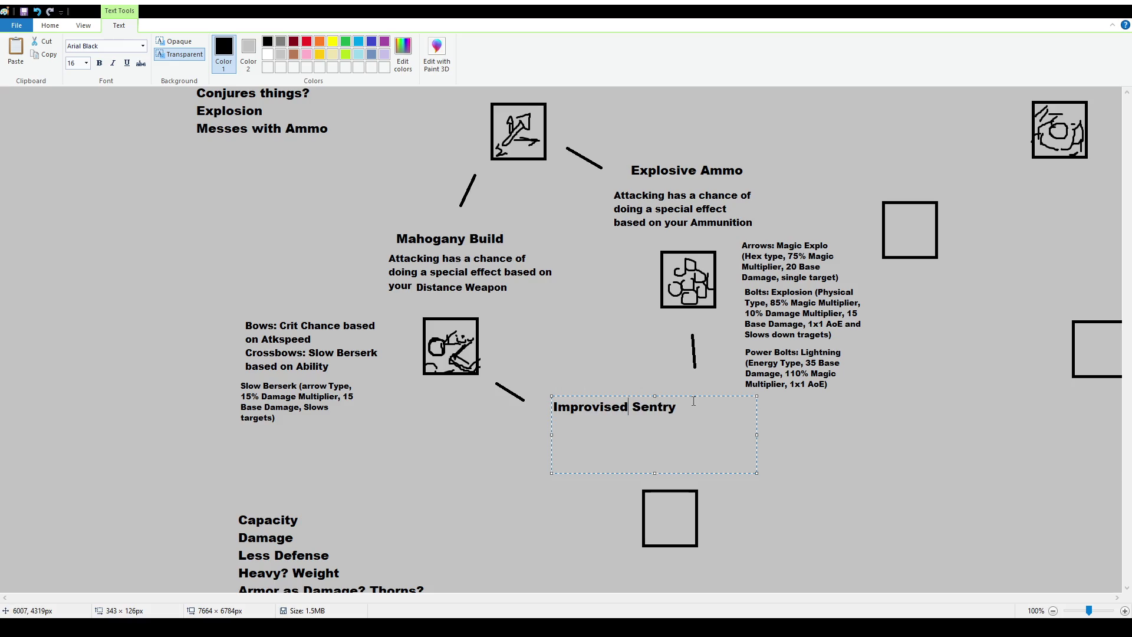
{"action": "left_click_drag", "start_coordinate": [693, 400], "coordinate": [749, 412]}
{"action": "left_click", "coordinate": [746, 403]}
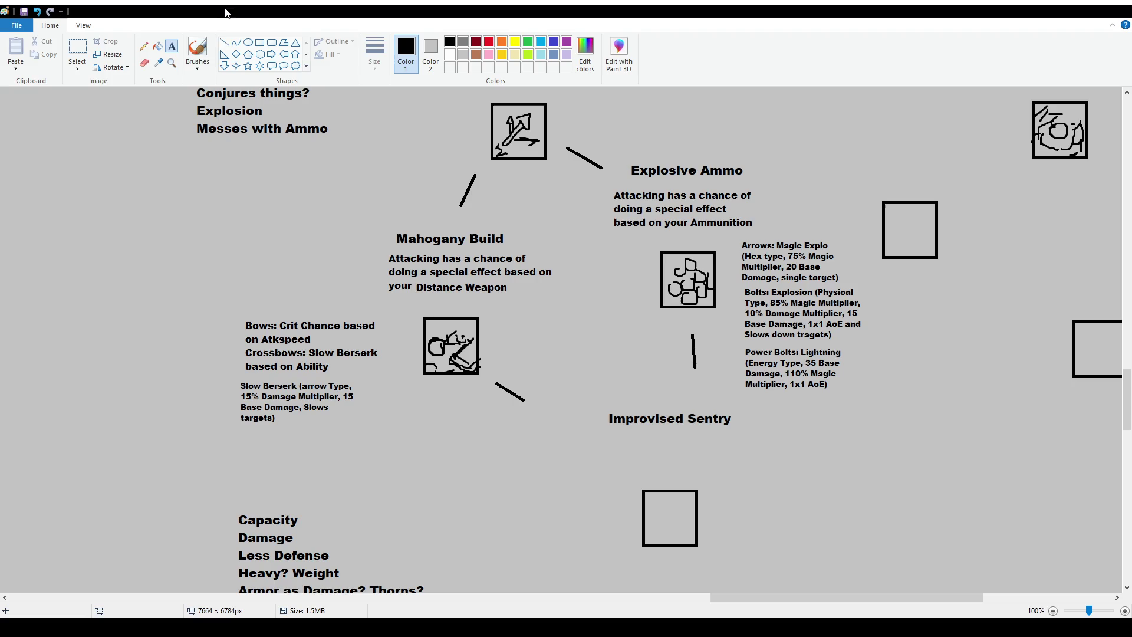
Step: Brush-sketch a sentry with head, body, arcs, arm and legs in the box, undoing an oversized oval
{"action": "left_click", "coordinate": [197, 50]}
{"action": "scroll", "coordinate": [687, 404], "scroll_direction": "down", "scroll_amount": 2}
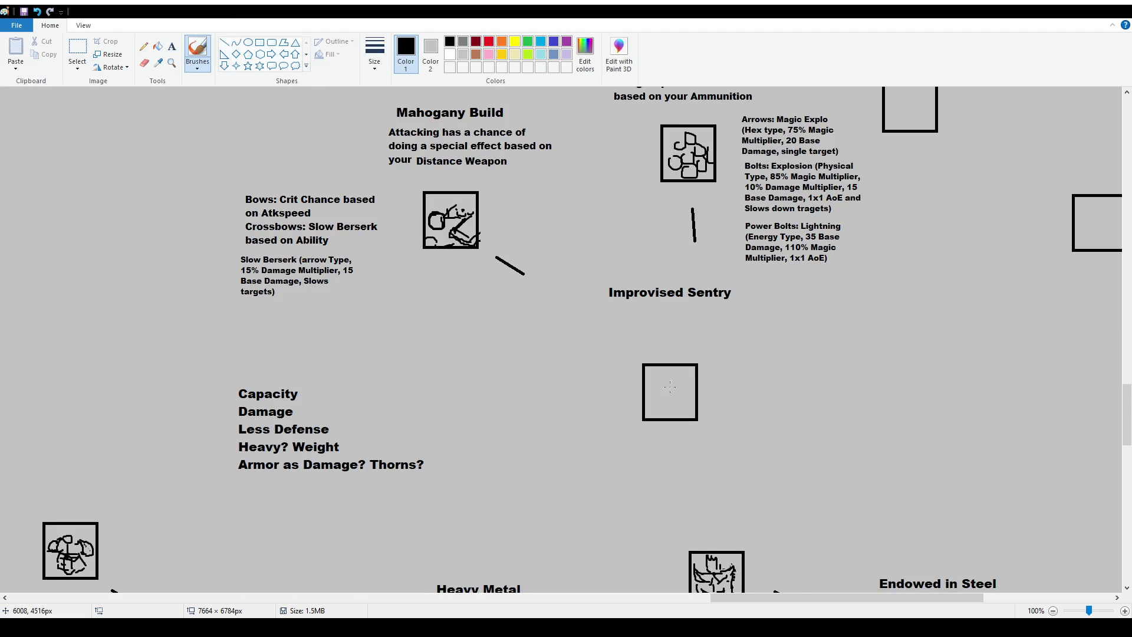
{"action": "left_click_drag", "start_coordinate": [673, 378], "coordinate": [678, 376]}
{"action": "left_click_drag", "start_coordinate": [676, 387], "coordinate": [666, 394]}
{"action": "left_click_drag", "start_coordinate": [676, 394], "coordinate": [672, 409]}
{"action": "left_click_drag", "start_coordinate": [647, 389], "coordinate": [649, 411]}
{"action": "left_click_drag", "start_coordinate": [652, 396], "coordinate": [659, 417]}
{"action": "left_click_drag", "start_coordinate": [675, 393], "coordinate": [690, 400]}
{"action": "mouse_move", "coordinate": [667, 408]}
{"action": "left_mouse_down"}
{"action": "mouse_move", "coordinate": [671, 420]}
{"action": "mouse_move", "coordinate": [661, 417]}
{"action": "mouse_move", "coordinate": [678, 416]}
{"action": "left_mouse_up"}
{"action": "mouse_move", "coordinate": [663, 400]}
{"action": "left_mouse_down"}
{"action": "mouse_move", "coordinate": [669, 392]}
{"action": "mouse_move", "coordinate": [664, 404]}
{"action": "left_mouse_up"}
{"action": "key", "text": "ctrl+z"}
{"action": "left_click_drag", "start_coordinate": [670, 420], "coordinate": [673, 407]}
Step: Shift the hand-drawn sentry icon slightly lower beneath the Improvised Sentry heading
{"action": "left_click", "coordinate": [77, 50]}
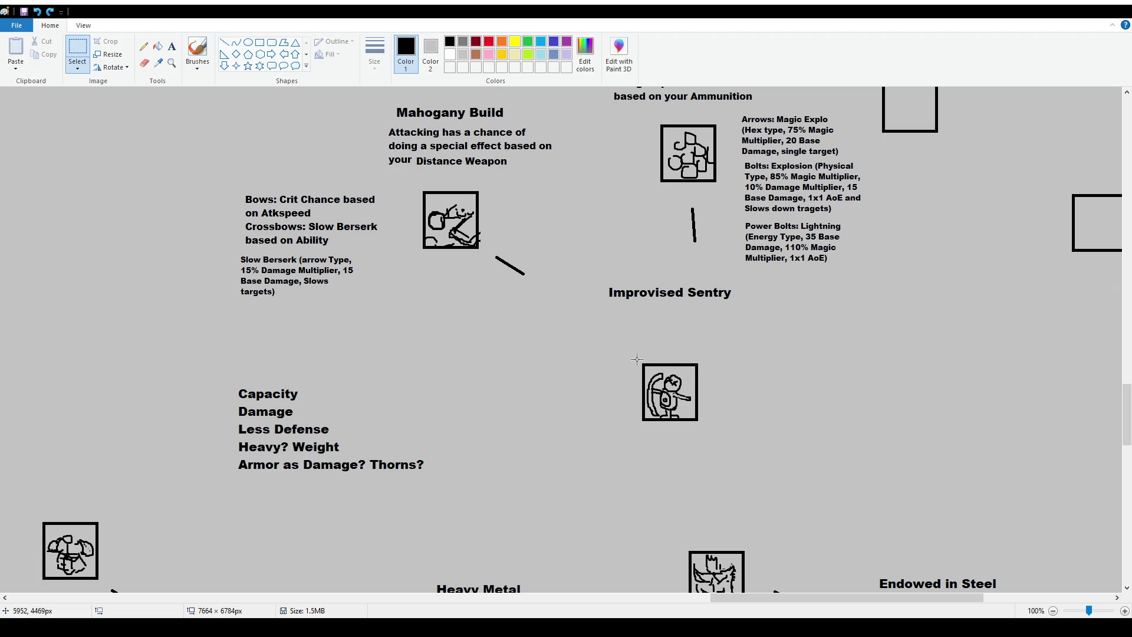
{"action": "mouse_move", "coordinate": [636, 358]}
{"action": "left_mouse_down"}
{"action": "mouse_move", "coordinate": [731, 450]}
{"action": "mouse_move", "coordinate": [715, 461]}
{"action": "left_mouse_up"}
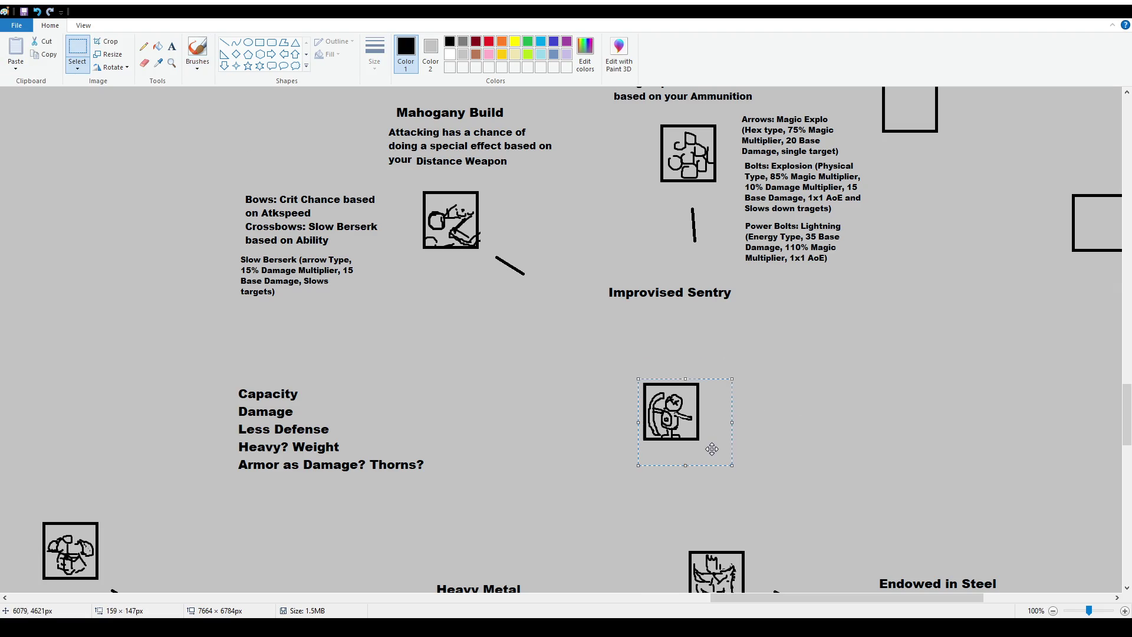
{"action": "left_click", "coordinate": [172, 46]}
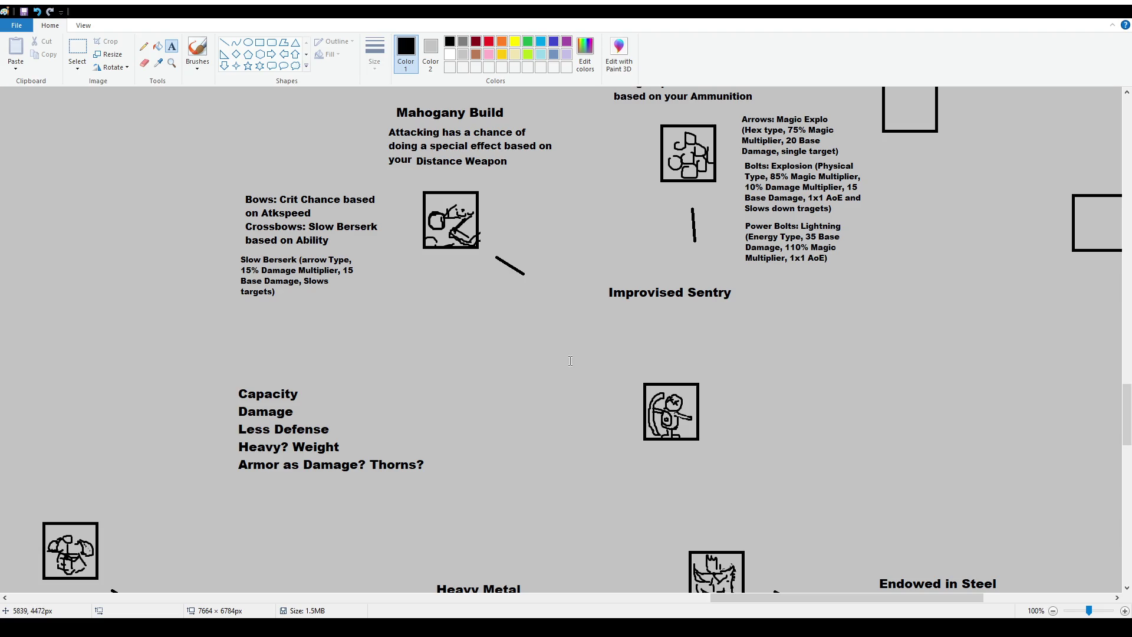
Step: Pan and scroll around the canvas to review the skill-tree layout
{"action": "left_click_drag", "start_coordinate": [863, 597], "coordinate": [828, 597]}
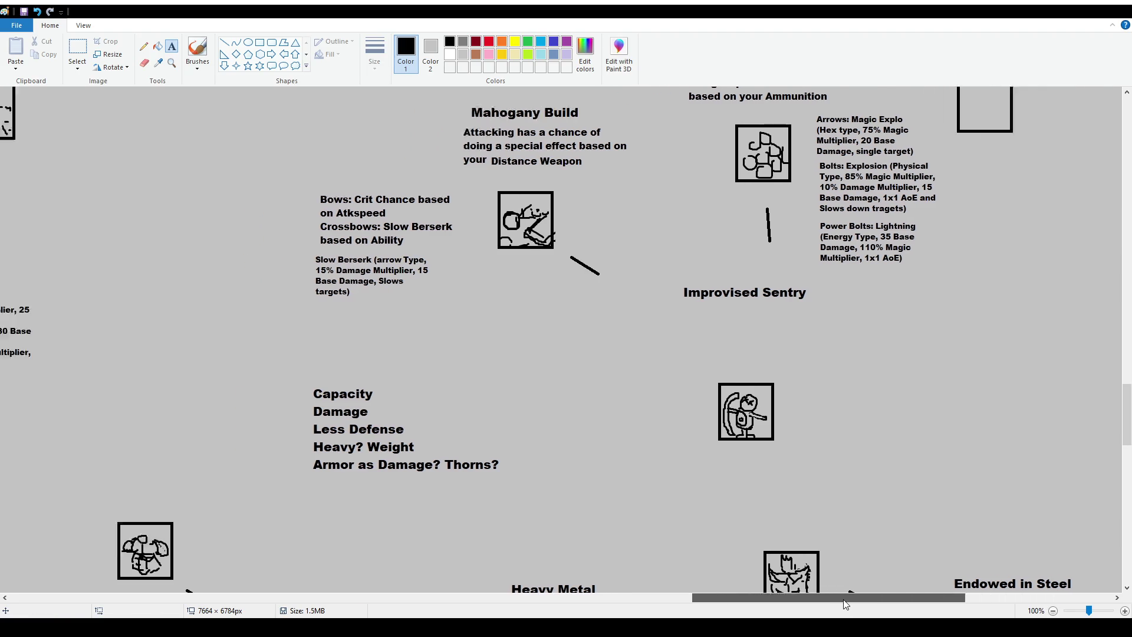
{"action": "scroll", "coordinate": [560, 339], "scroll_direction": "down", "scroll_amount": 7}
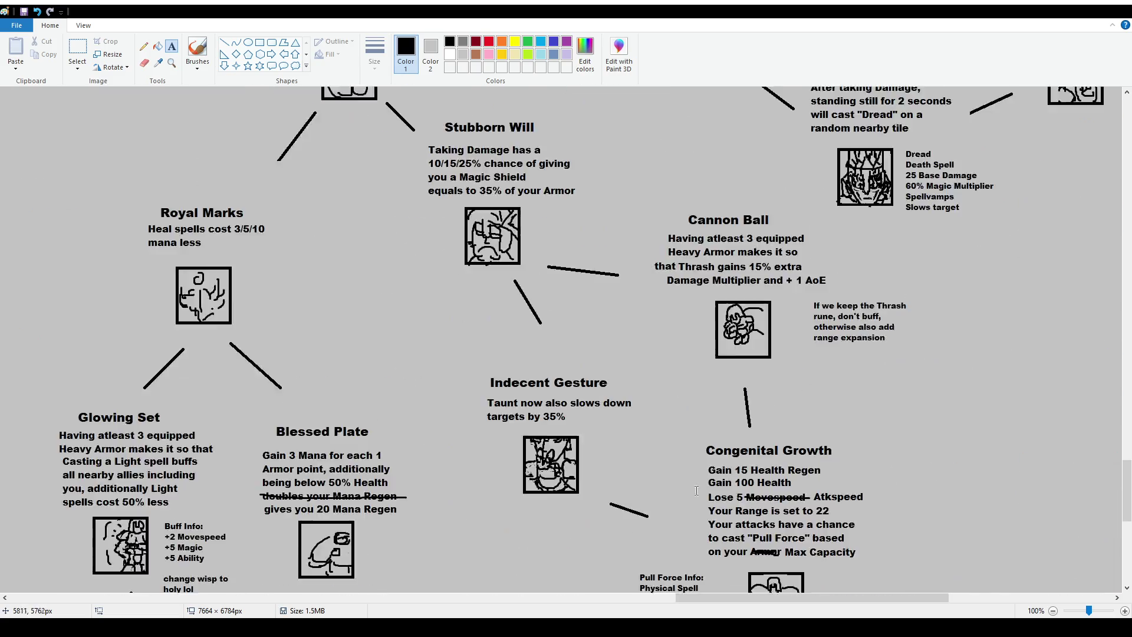
{"action": "scroll", "coordinate": [560, 339], "scroll_direction": "down", "scroll_amount": 6}
{"action": "scroll", "coordinate": [560, 339], "scroll_direction": "down", "scroll_amount": 5}
{"action": "left_click_drag", "start_coordinate": [823, 597], "coordinate": [523, 585]}
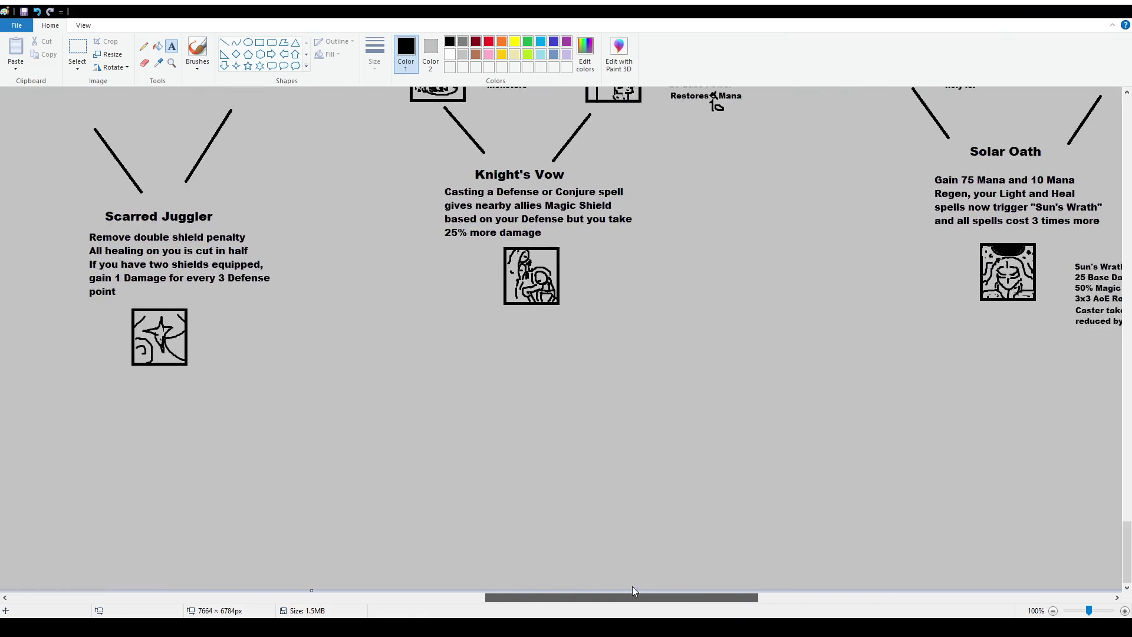
{"action": "scroll", "coordinate": [528, 541], "scroll_direction": "up", "scroll_amount": 4}
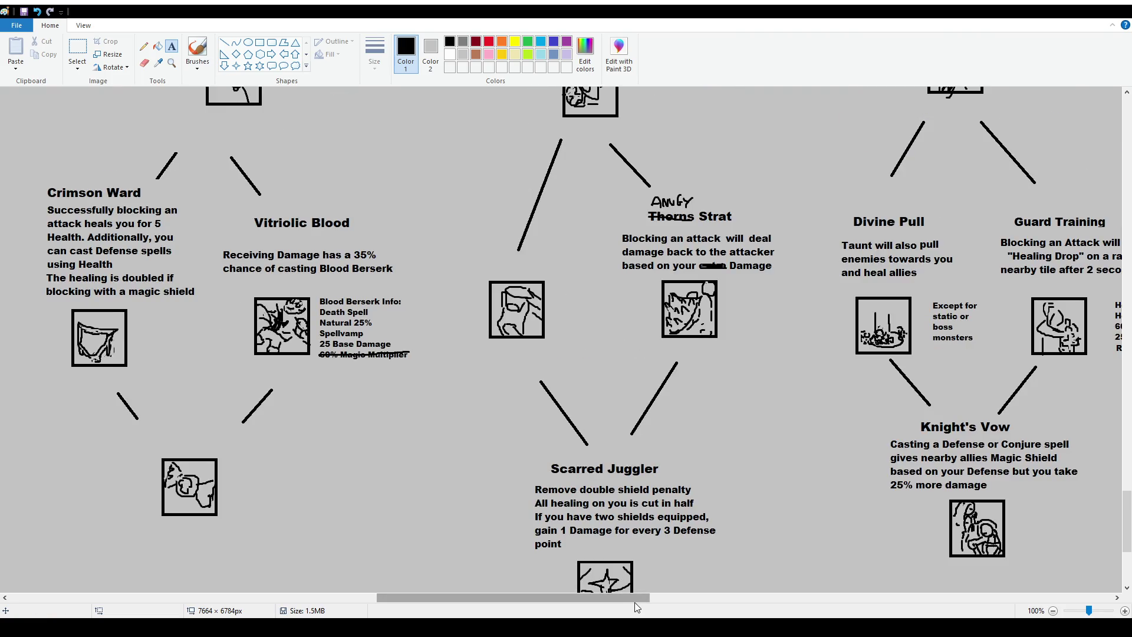
{"action": "mouse_move", "coordinate": [622, 598]}
{"action": "left_mouse_down"}
{"action": "mouse_move", "coordinate": [443, 597]}
{"action": "mouse_move", "coordinate": [456, 598]}
{"action": "left_mouse_up"}
{"action": "scroll", "coordinate": [764, 316], "scroll_direction": "up", "scroll_amount": 2}
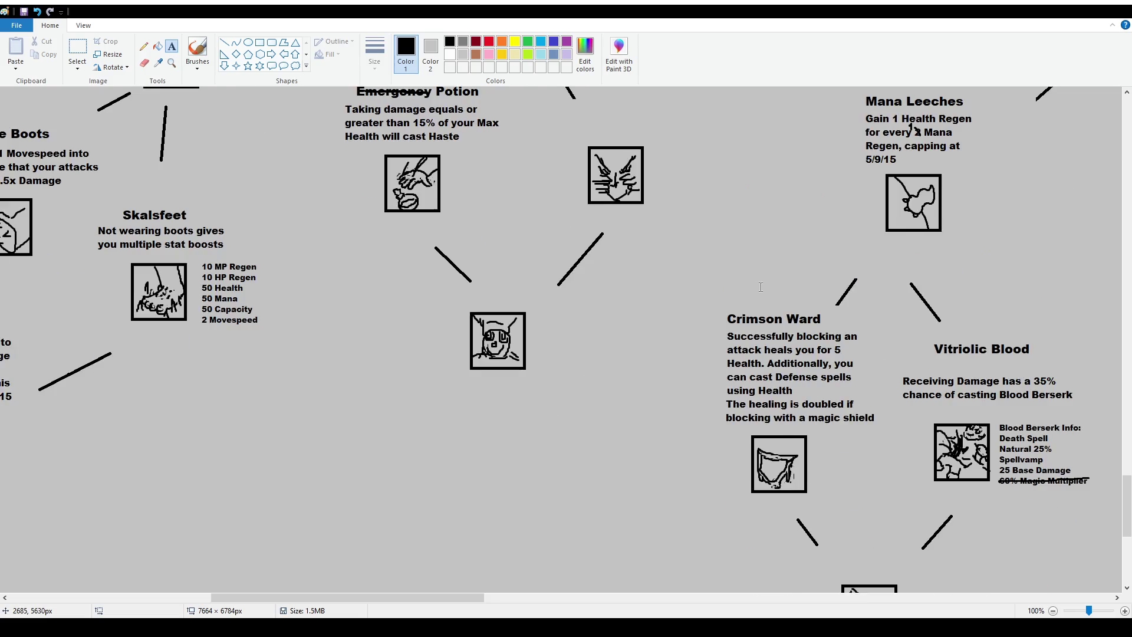
{"action": "scroll", "coordinate": [765, 315], "scroll_direction": "up", "scroll_amount": 2}
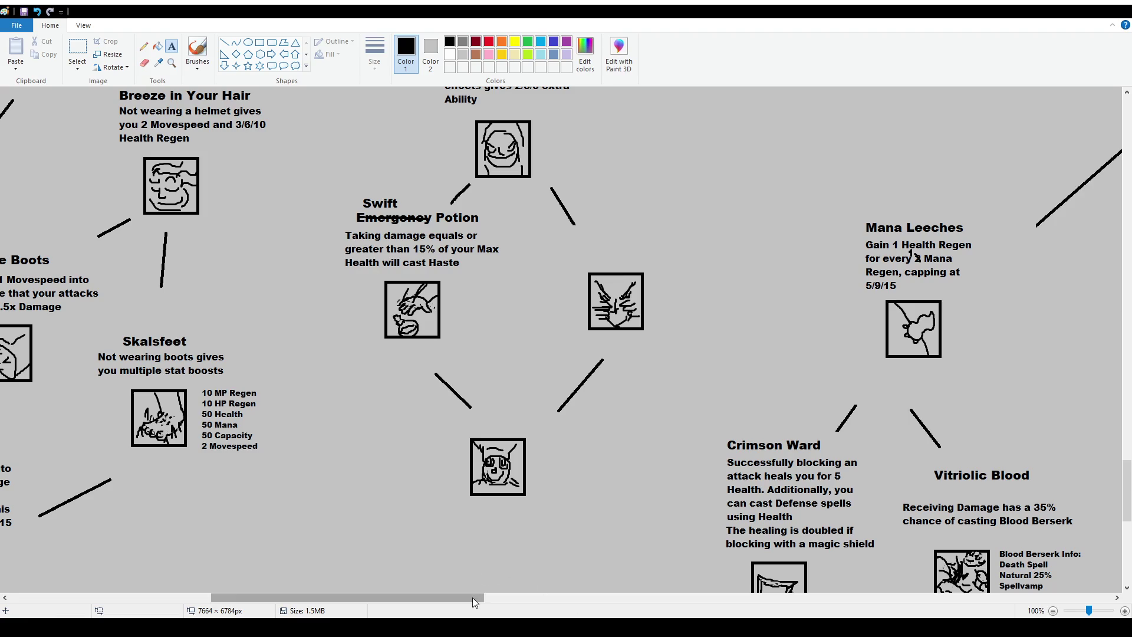
{"action": "mouse_move", "coordinate": [472, 596]}
{"action": "left_mouse_down"}
{"action": "mouse_move", "coordinate": [930, 593]}
{"action": "mouse_move", "coordinate": [505, 594]}
{"action": "left_mouse_up"}
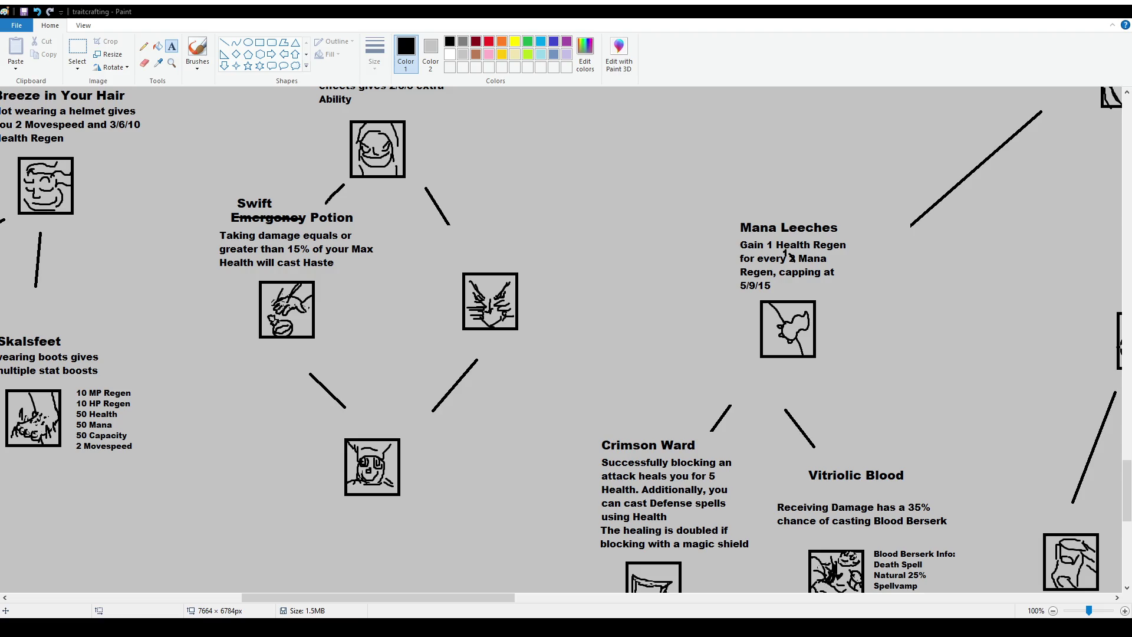
{"action": "scroll", "coordinate": [785, 255], "scroll_direction": "right", "scroll_amount": 8}
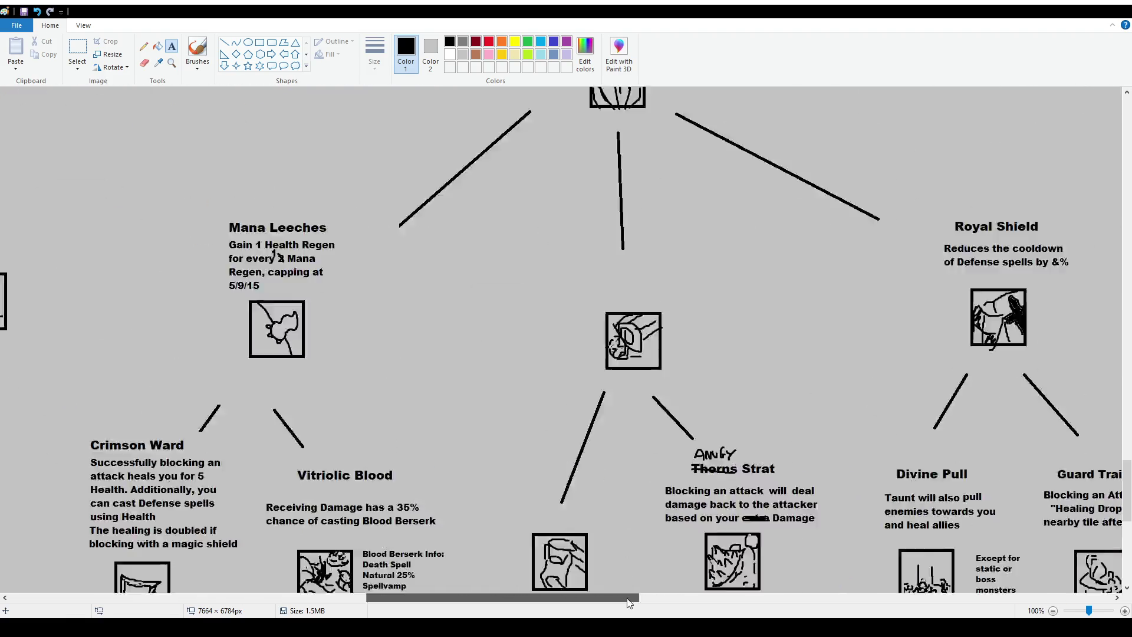
{"action": "scroll", "coordinate": [766, 295], "scroll_direction": "down", "scroll_amount": 5}
{"action": "scroll", "coordinate": [737, 330], "scroll_direction": "up", "scroll_amount": 8}
{"action": "scroll", "coordinate": [696, 367], "scroll_direction": "right", "scroll_amount": 8}
{"action": "scroll", "coordinate": [696, 368], "scroll_direction": "up", "scroll_amount": 3}
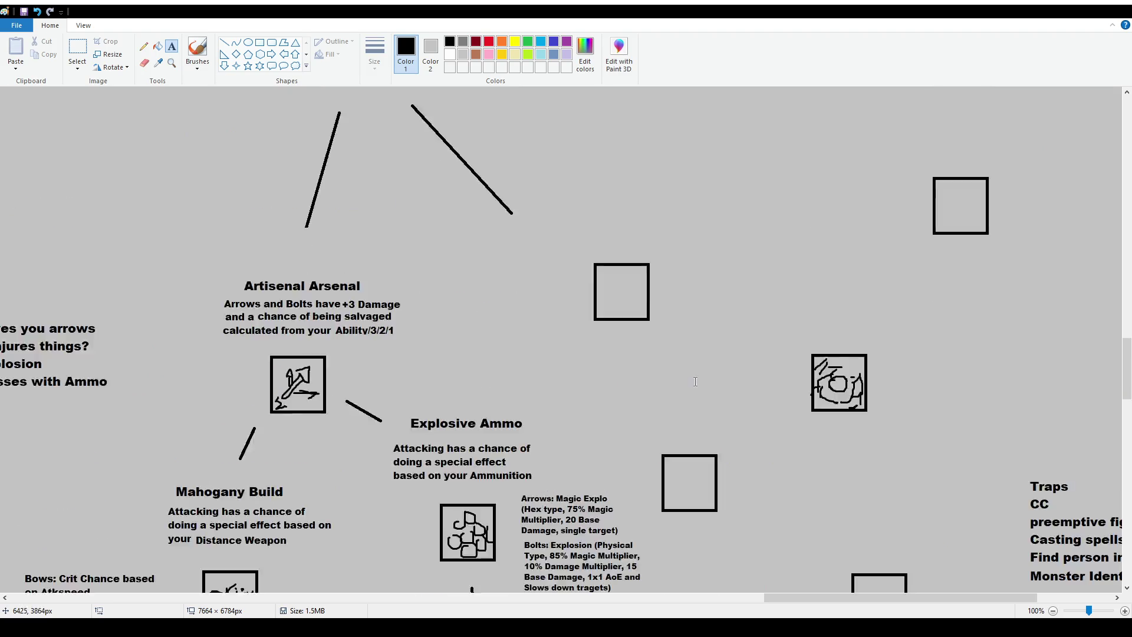
{"action": "scroll", "coordinate": [737, 365], "scroll_direction": "up", "scroll_amount": 10}
{"action": "scroll", "coordinate": [761, 363], "scroll_direction": "up", "scroll_amount": 5}
{"action": "scroll", "coordinate": [773, 361], "scroll_direction": "down", "scroll_amount": 20}
{"action": "scroll", "coordinate": [772, 361], "scroll_direction": "down", "scroll_amount": 10}
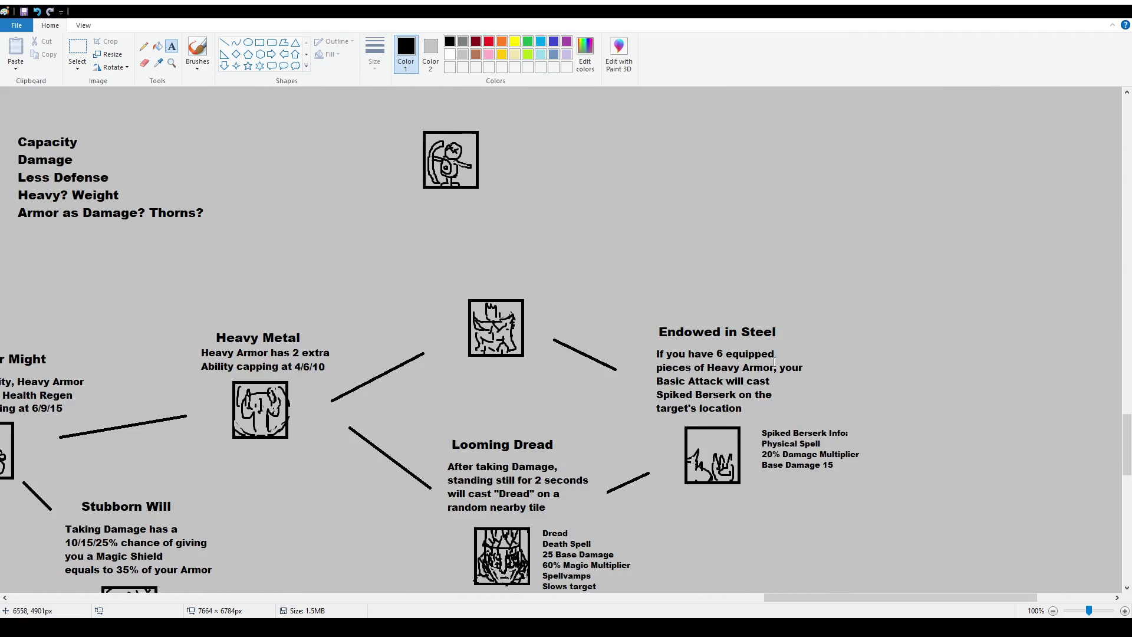
{"action": "scroll", "coordinate": [737, 354], "scroll_direction": "up", "scroll_amount": 8}
{"action": "scroll", "coordinate": [590, 354], "scroll_direction": "up", "scroll_amount": 2}
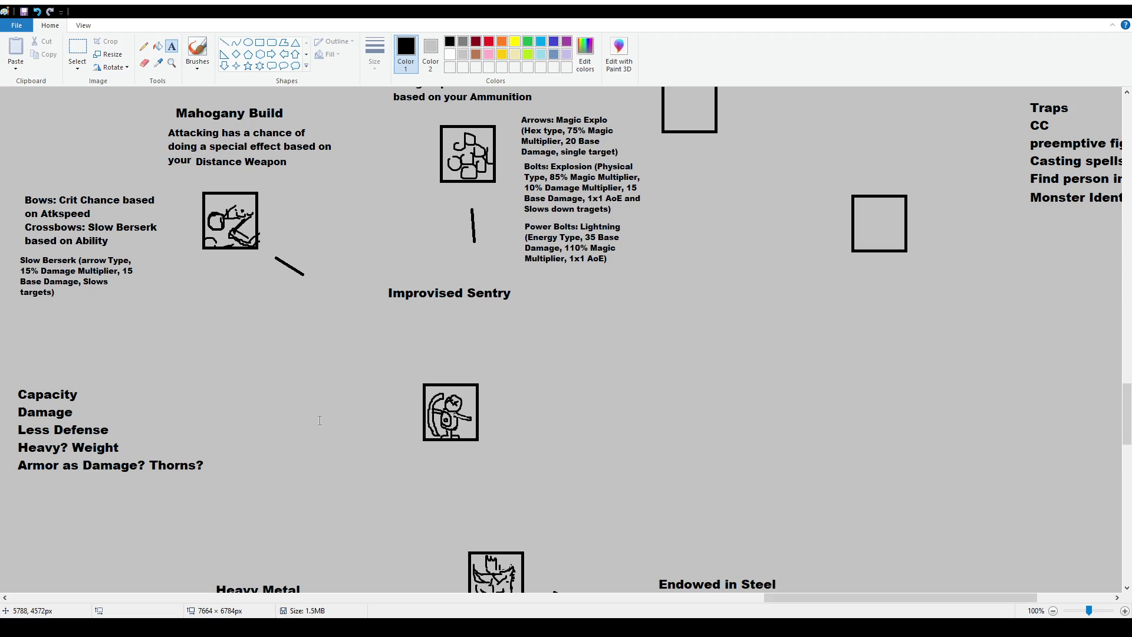
Step: Move the sentry icon lower and create a 12-point text box below the heading
{"action": "left_click", "coordinate": [77, 52]}
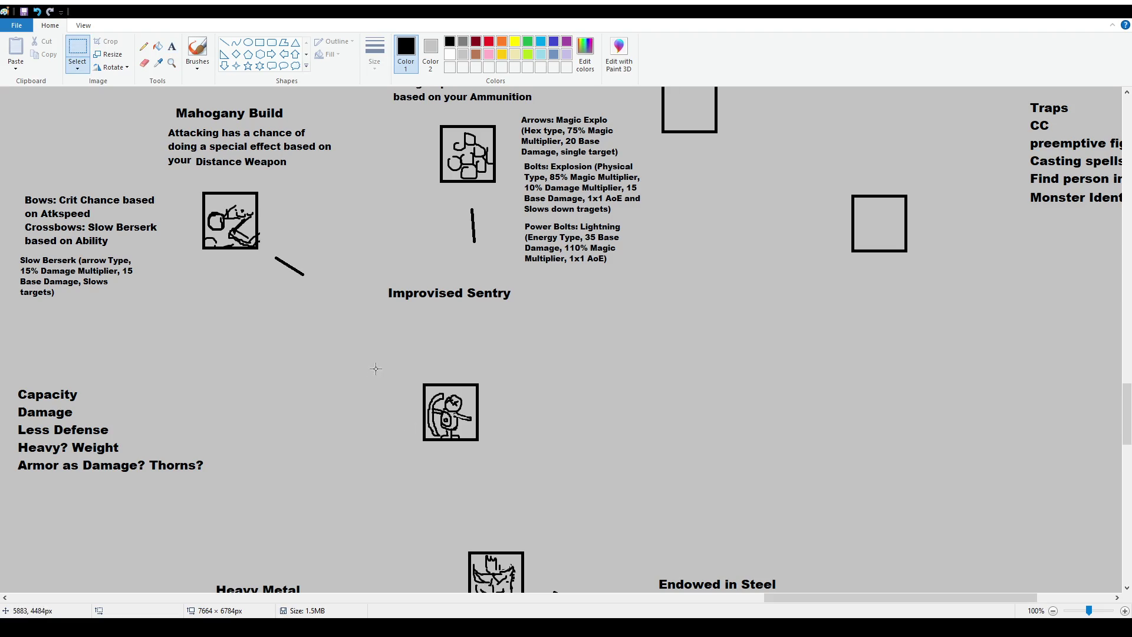
{"action": "mouse_move", "coordinate": [391, 369]}
{"action": "left_mouse_down"}
{"action": "mouse_move", "coordinate": [521, 453]}
{"action": "mouse_move", "coordinate": [487, 469]}
{"action": "left_mouse_up"}
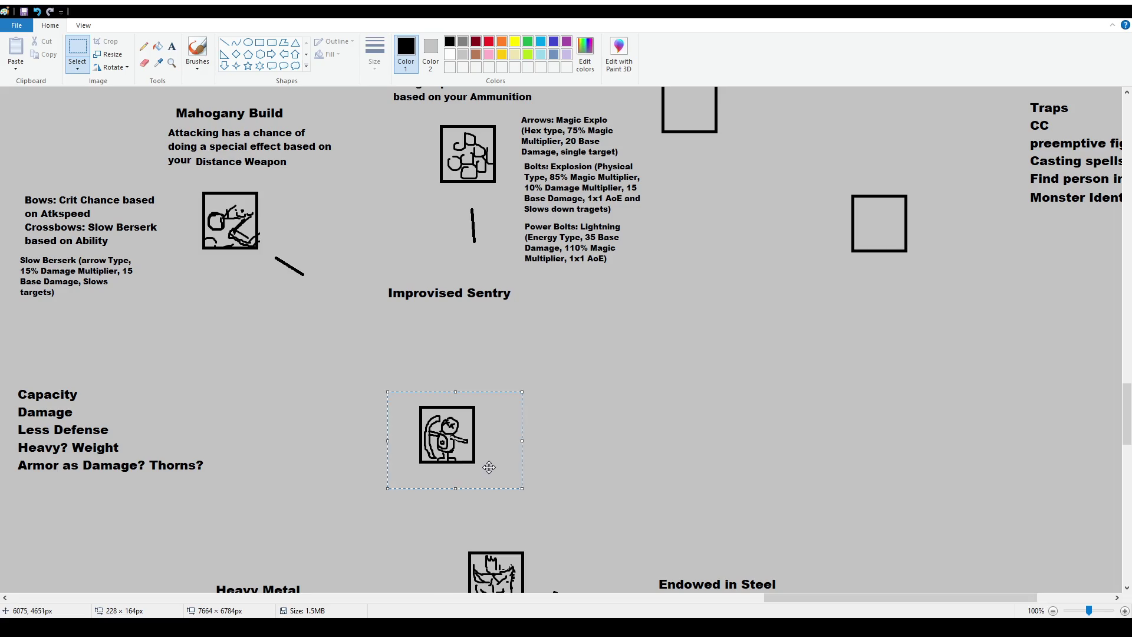
{"action": "left_click", "coordinate": [172, 46]}
{"action": "left_click_drag", "start_coordinate": [353, 313], "coordinate": [592, 398]}
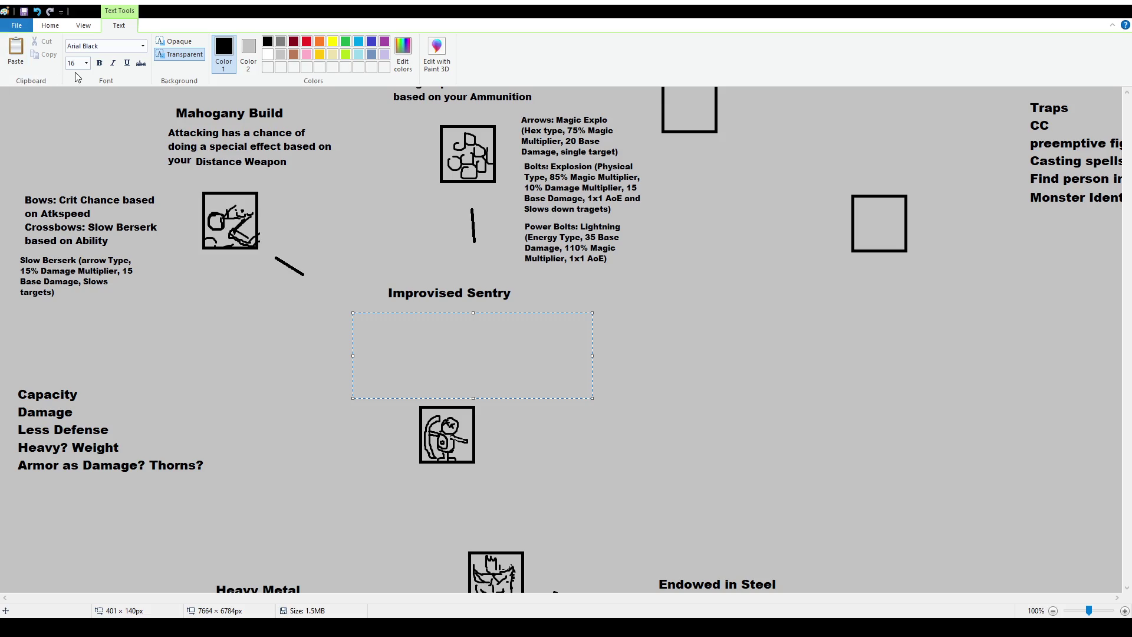
{"action": "left_click", "coordinate": [82, 63]}
{"action": "type", "text": "12"}
{"action": "key", "text": "Return"}
Step: Type: out of ammunition, taking 15% of Max Health may spawn an Improved Sentry based on your Ability
{"action": "type", "text": "If you're out of am"}
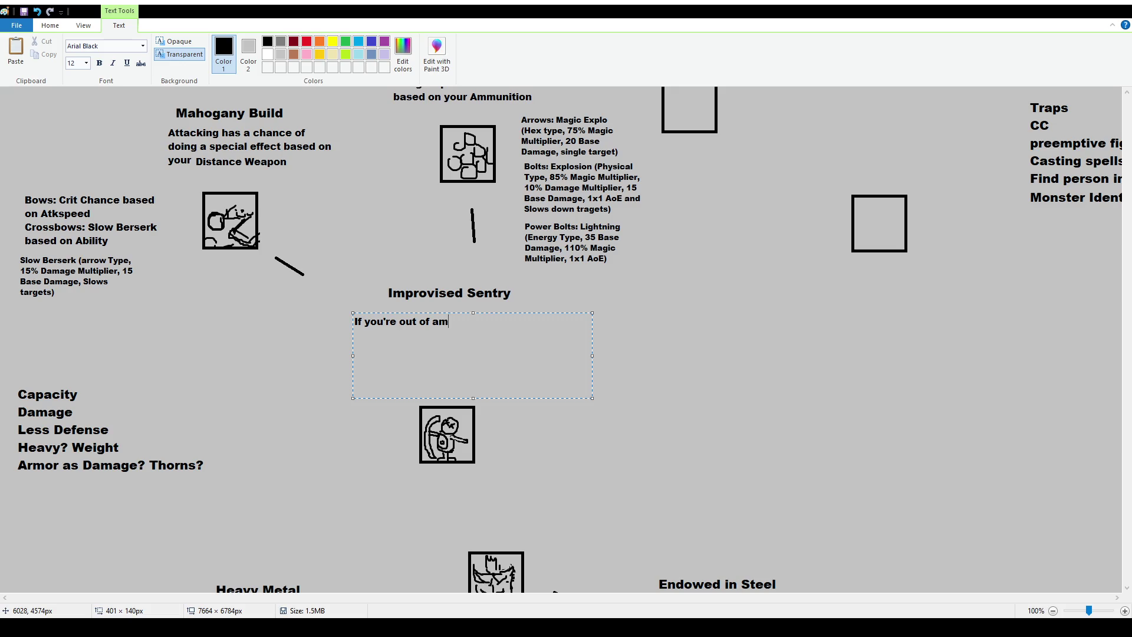
{"action": "type", "text": "munition"}
{"action": "type", "text": ", taking "}
{"action": "type", "text": "15%"}
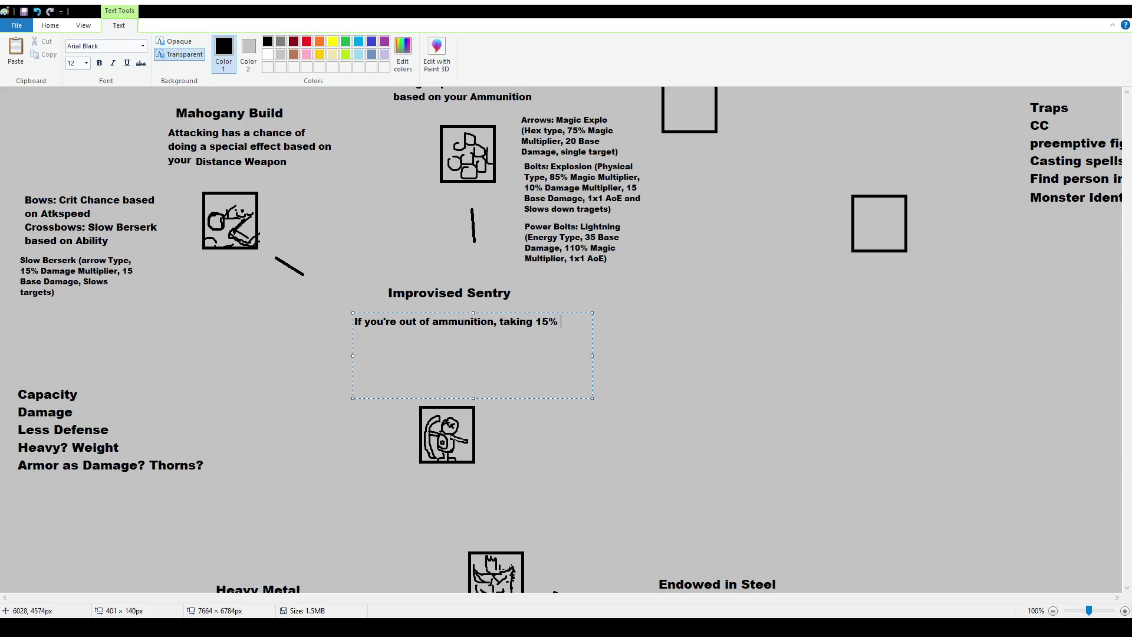
{"action": "type", "text": "of your Max Healt"}
{"action": "type", "text": "h will have"}
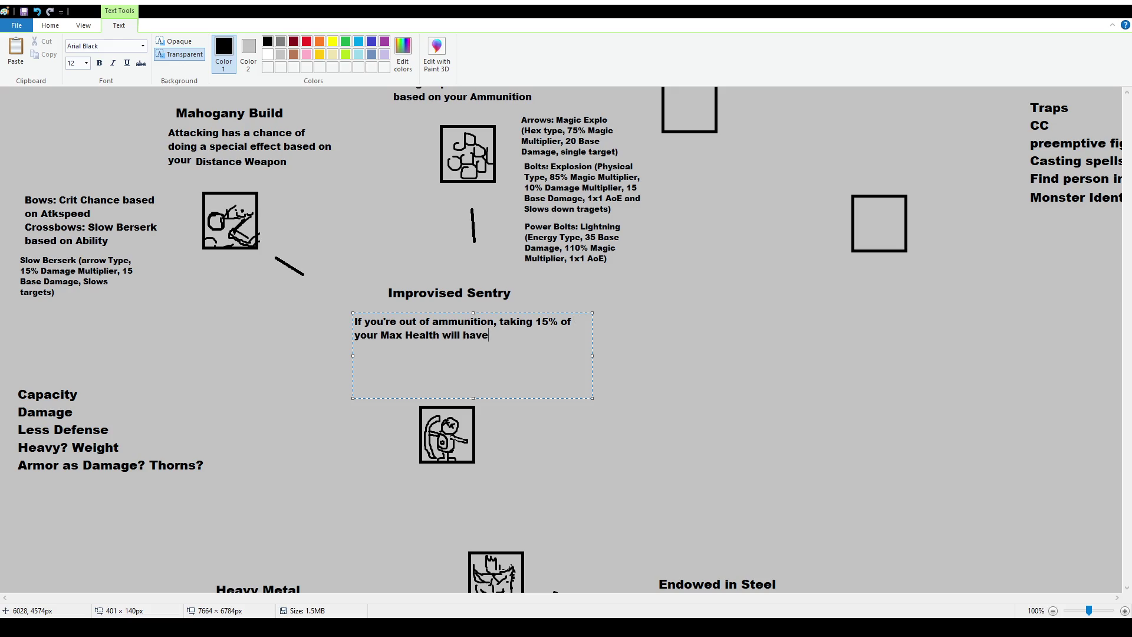
{"action": "type", "text": " a chance"}
{"action": "type", "text": " of Spawnin"}
{"action": "key", "text": "BackSpace"}
{"action": "key", "text": "BackSpace"}
{"action": "key", "text": "BackSpace"}
{"action": "key", "text": "BackSpace"}
{"action": "type", "text": "wning"}
{"action": "type", "text": " an IMpro"}
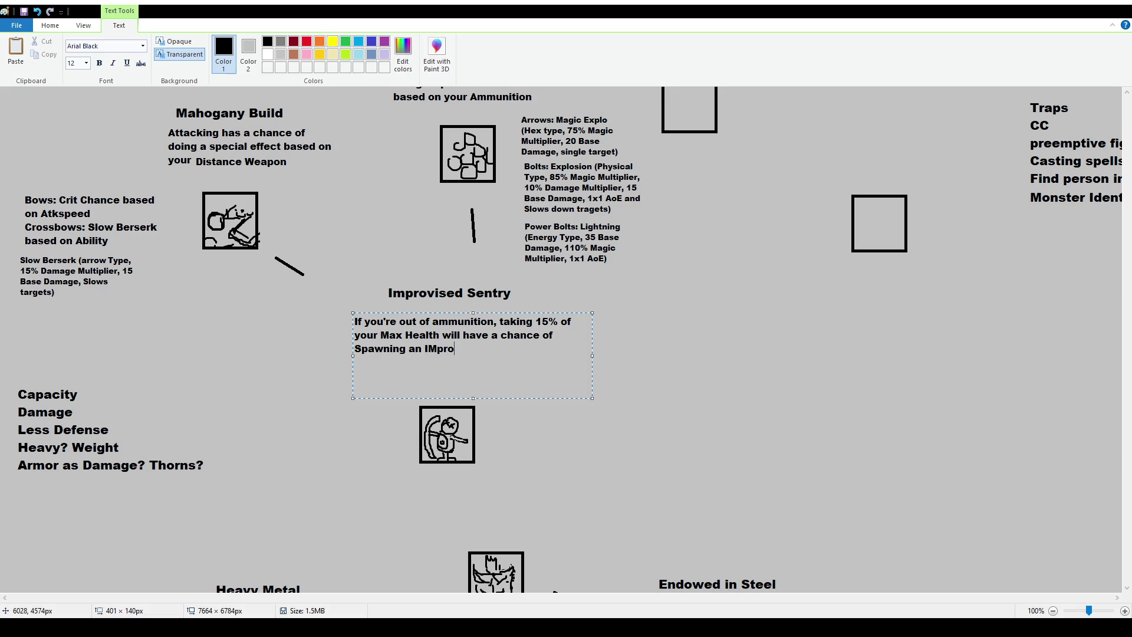
{"action": "key", "text": "BackSpace"}
{"action": "key", "text": "BackSpace"}
{"action": "key", "text": "BackSpace"}
{"action": "key", "text": "BackSpace"}
{"action": "type", "text": "mproved S"}
{"action": "type", "text": "entry bas"}
{"action": "type", "text": "ed on"}
{"action": "type", "text": "your Abil"}
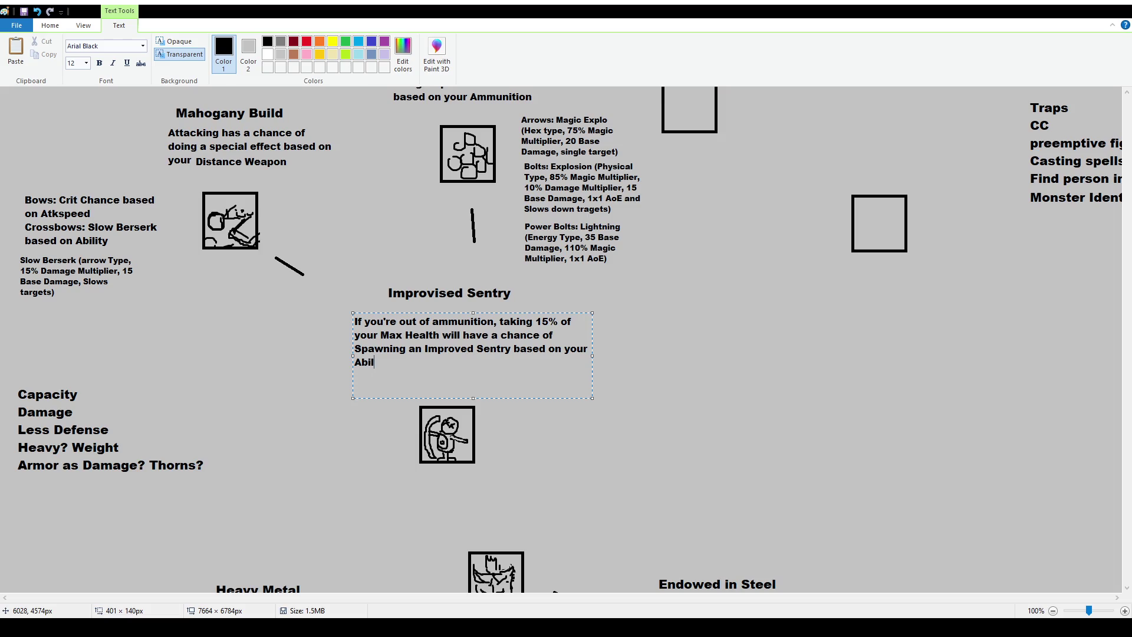
{"action": "type", "text": "ity"}
Step: Narrow and reposition the text box, insert 'as Damage' after Max Health, and commit it
{"action": "left_click_drag", "start_coordinate": [592, 356], "coordinate": [529, 363]}
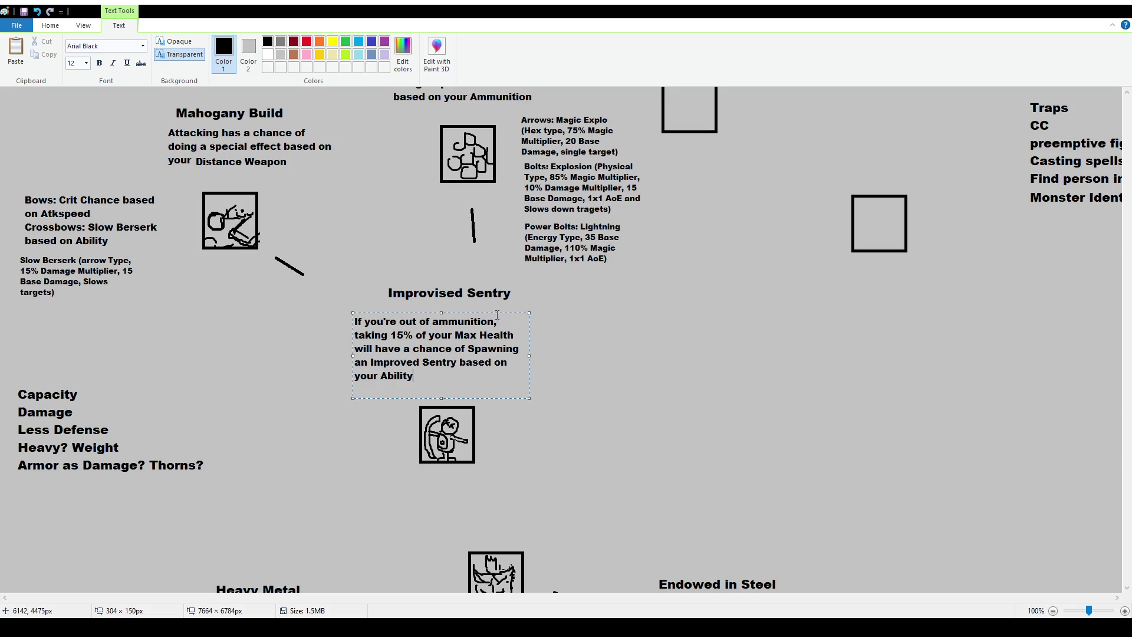
{"action": "left_click_drag", "start_coordinate": [499, 312], "coordinate": [519, 318]}
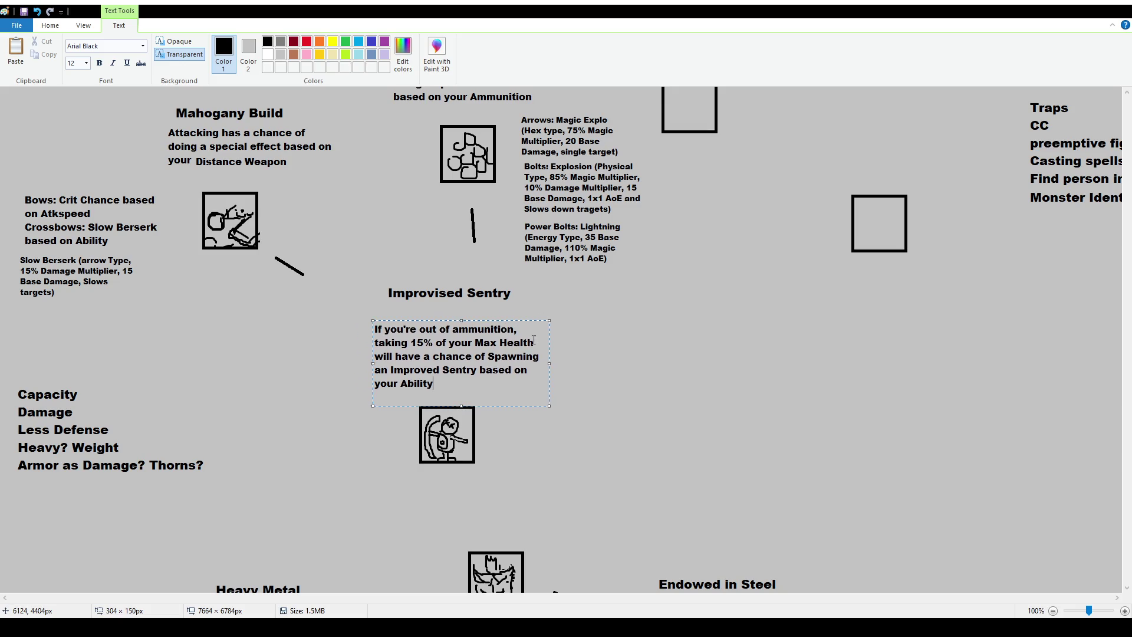
{"action": "left_click", "coordinate": [533, 343]}
{"action": "type", "text": "as Damage"}
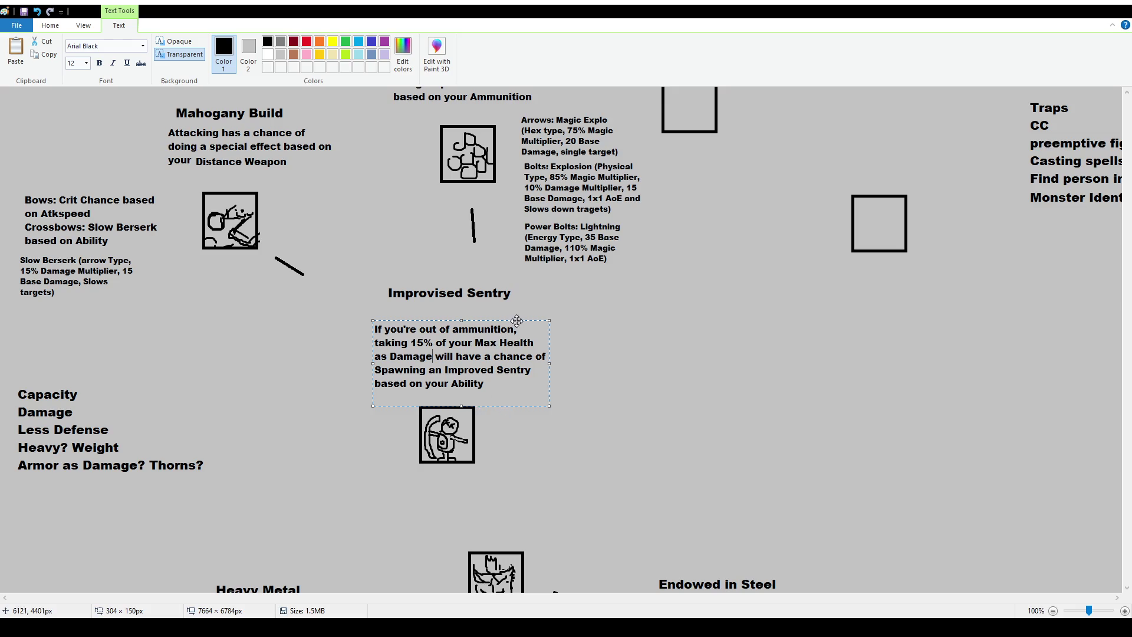
{"action": "left_click_drag", "start_coordinate": [516, 320], "coordinate": [520, 325]}
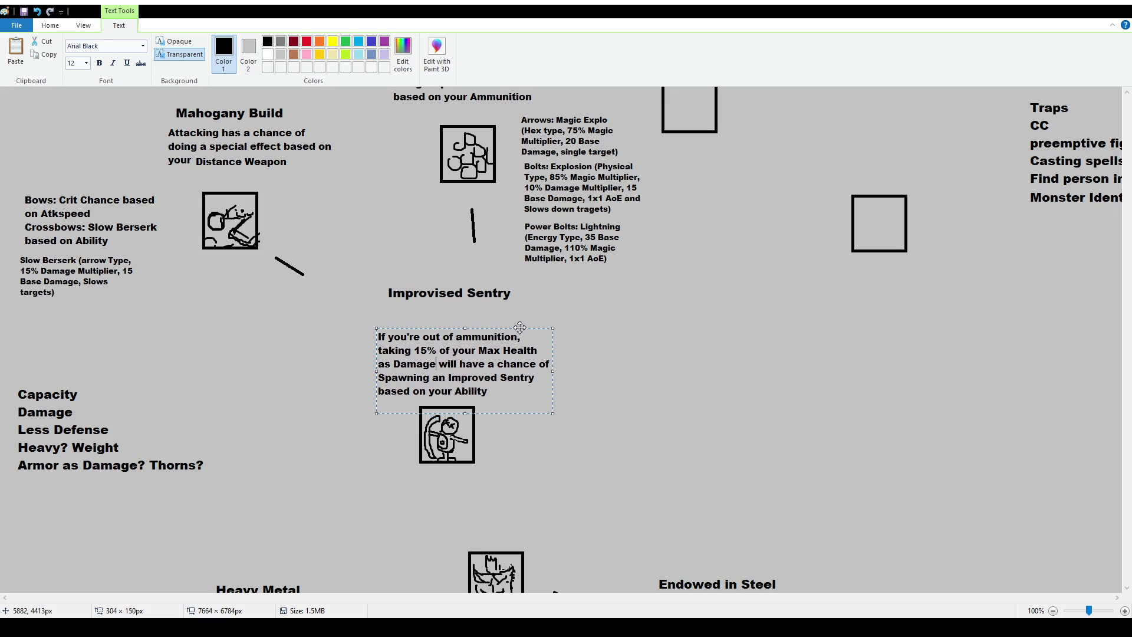
{"action": "left_click", "coordinate": [506, 300]}
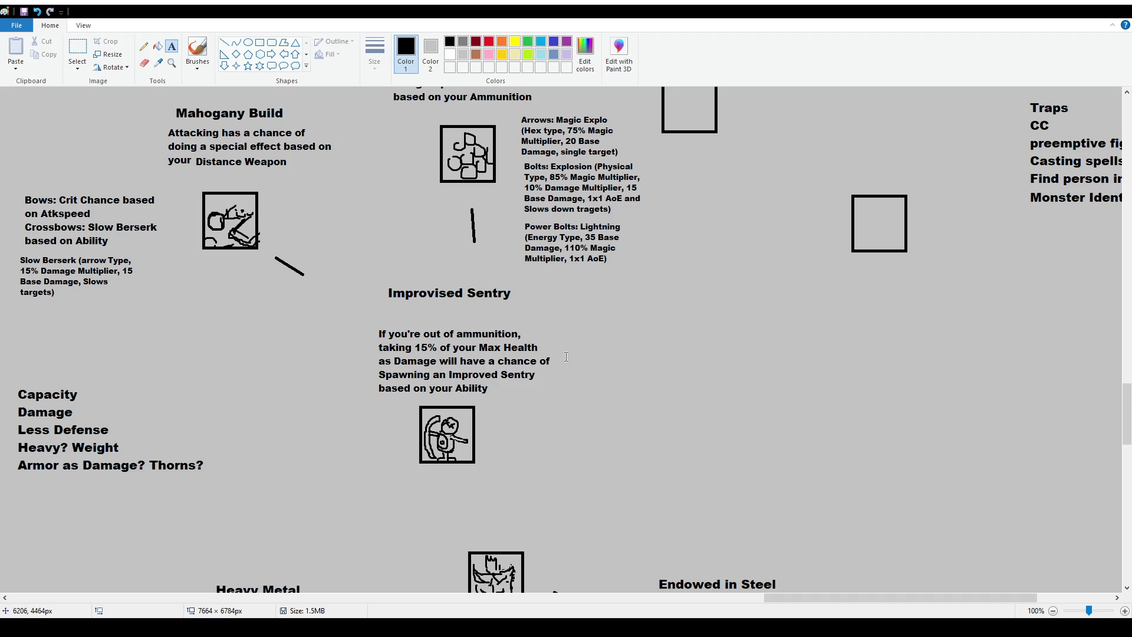
Step: Select the 'Improvised Sentry' heading, drag it down about 33 px and deselect
{"action": "left_click", "coordinate": [77, 48]}
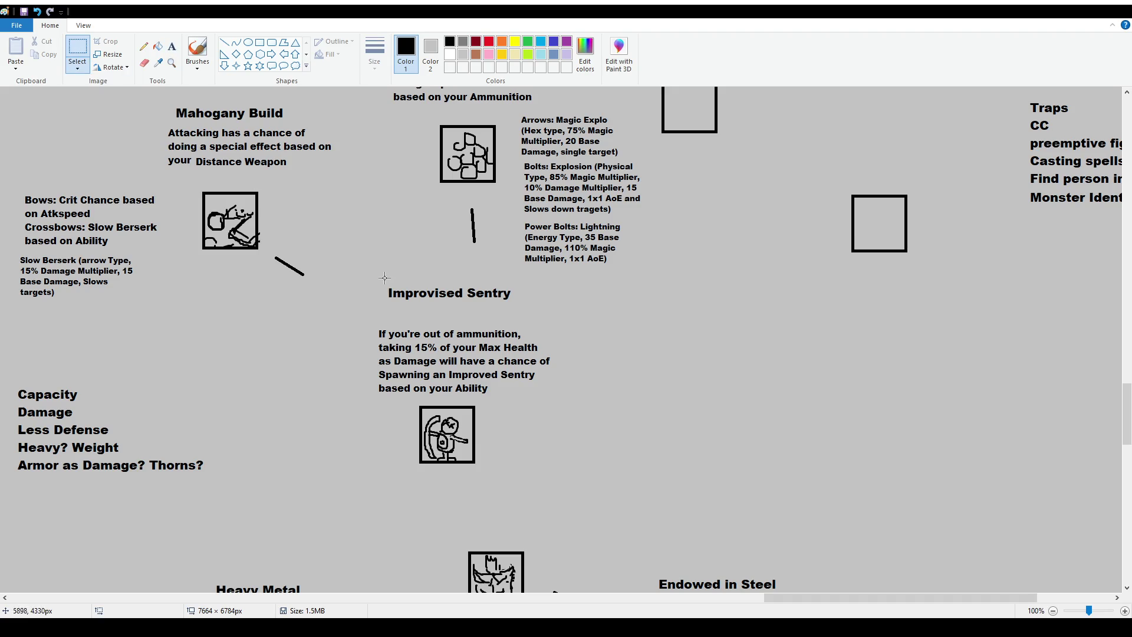
{"action": "mouse_move", "coordinate": [384, 277]}
{"action": "left_mouse_down"}
{"action": "mouse_move", "coordinate": [529, 302]}
{"action": "mouse_move", "coordinate": [509, 313]}
{"action": "left_mouse_up"}
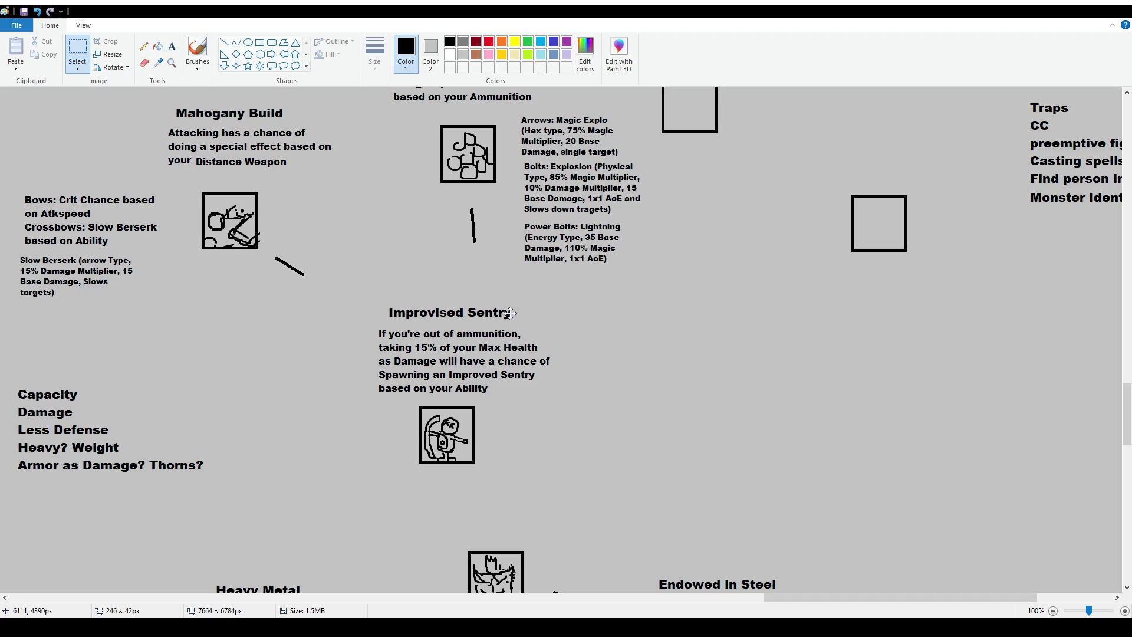
{"action": "left_click", "coordinate": [642, 374]}
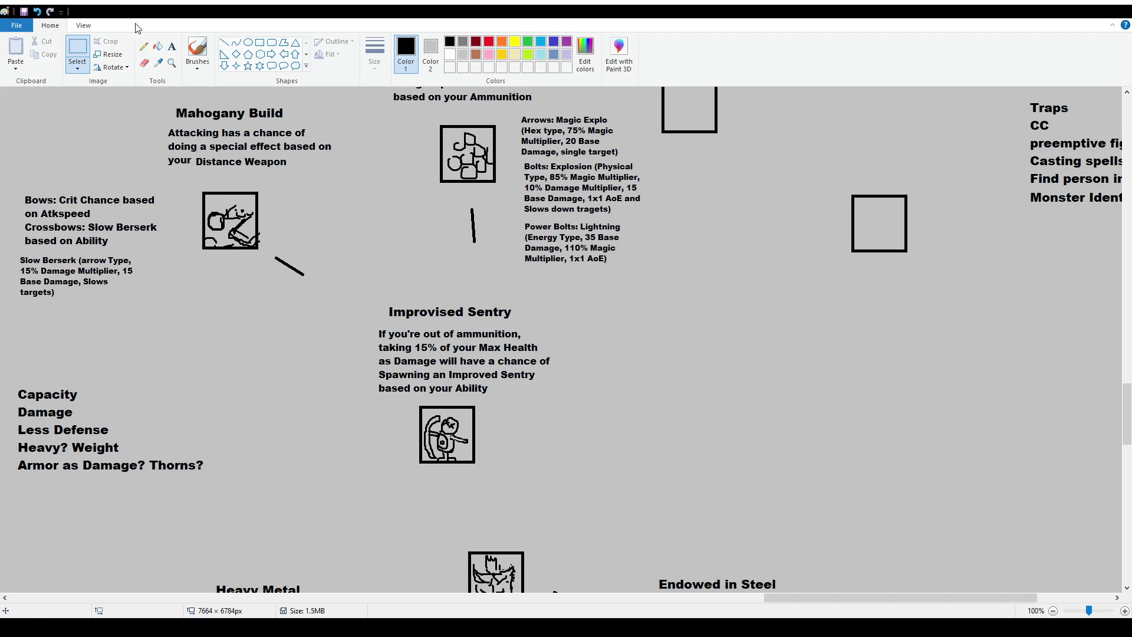
Step: Touch up the sentry's arm and move the out-of-ammunition paragraph off to the right
{"action": "left_click", "coordinate": [197, 48]}
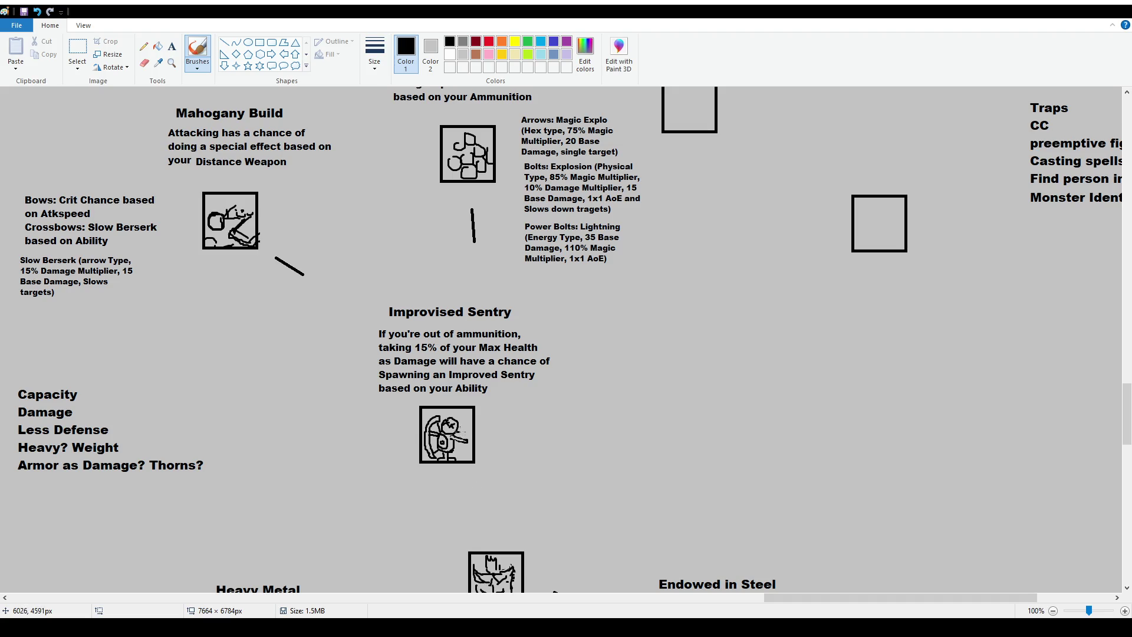
{"action": "left_click_drag", "start_coordinate": [458, 431], "coordinate": [453, 440]}
{"action": "left_click", "coordinate": [77, 52]}
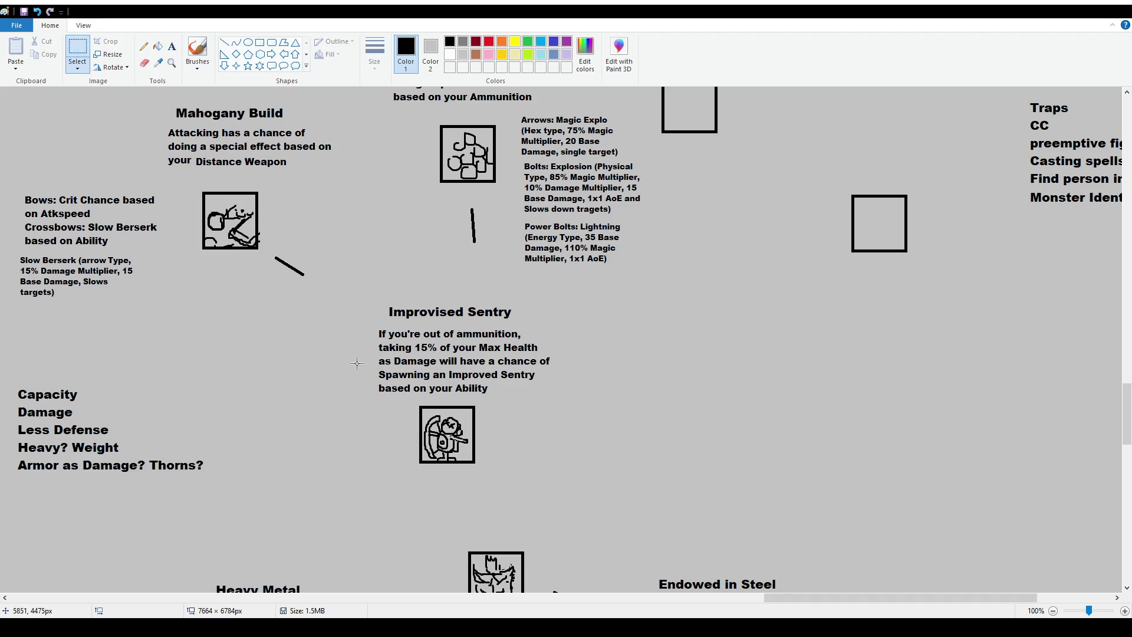
{"action": "left_click_drag", "start_coordinate": [369, 313], "coordinate": [589, 396]}
{"action": "mouse_move", "coordinate": [368, 323]}
{"action": "left_mouse_down"}
{"action": "mouse_move", "coordinate": [559, 388]}
{"action": "mouse_move", "coordinate": [829, 384]}
{"action": "left_mouse_up"}
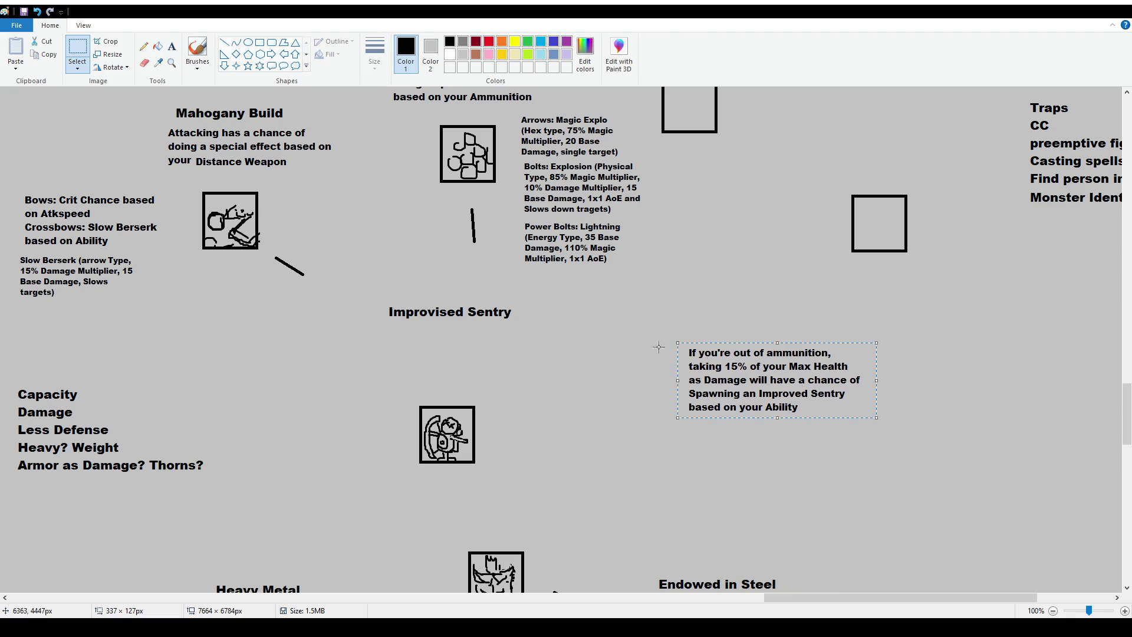
Step: Under the heading, type 'When attacking, you have a chance based on your Ability to consume Ammunition'
{"action": "left_click", "coordinate": [171, 46]}
{"action": "left_click_drag", "start_coordinate": [346, 330], "coordinate": [583, 401]}
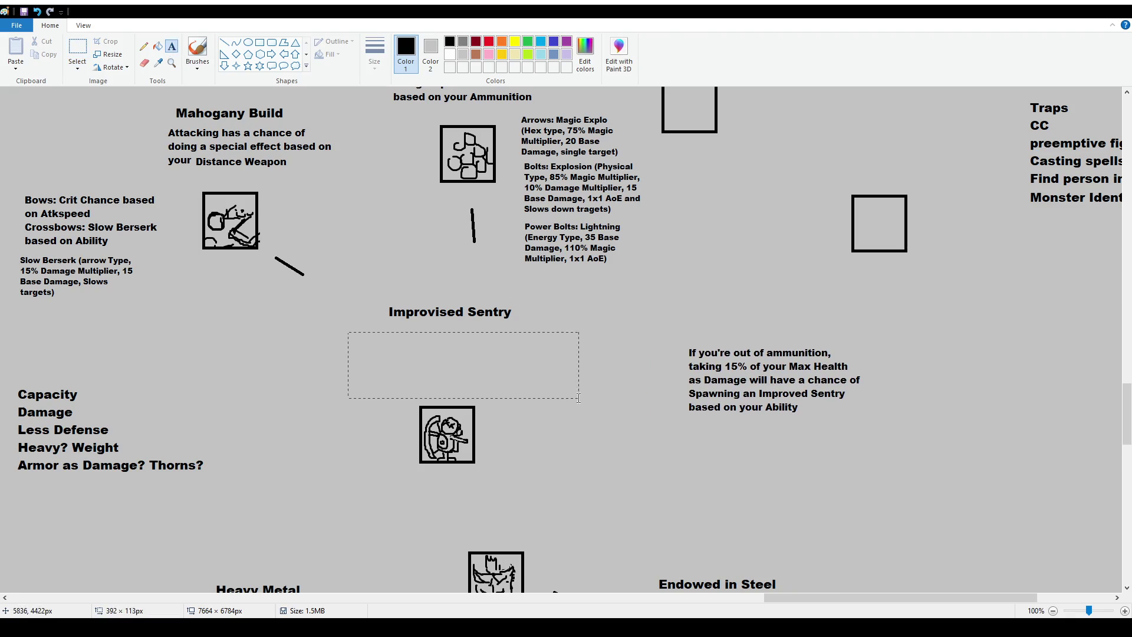
{"action": "type", "text": "W"}
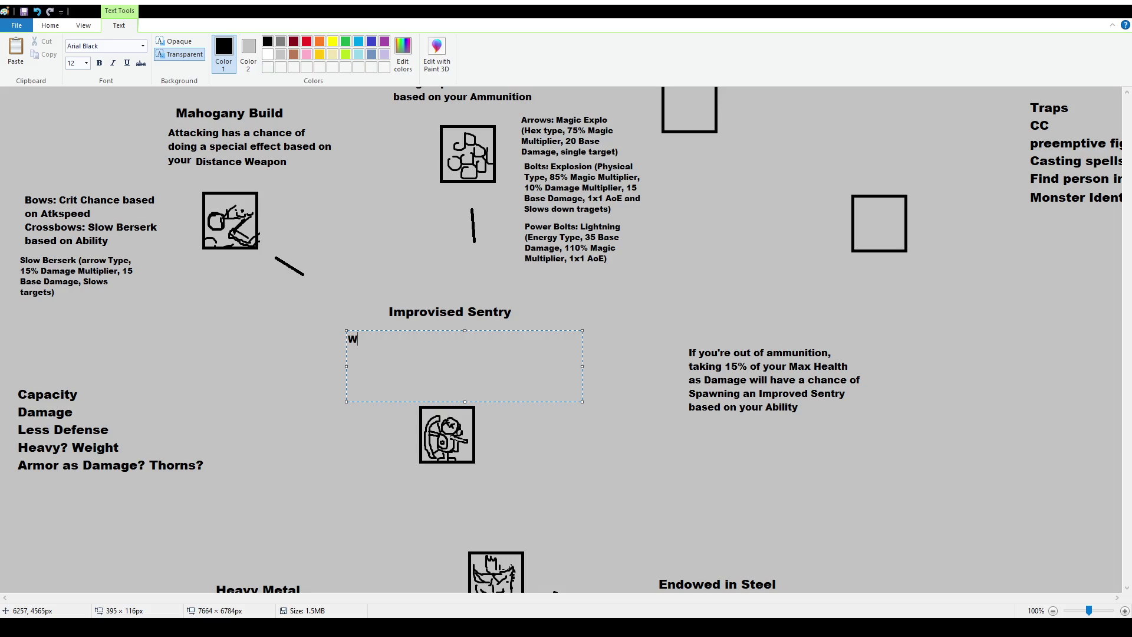
{"action": "type", "text": "hen attack"}
{"action": "type", "text": "ing, you"}
{"action": "type", "text": " have a"}
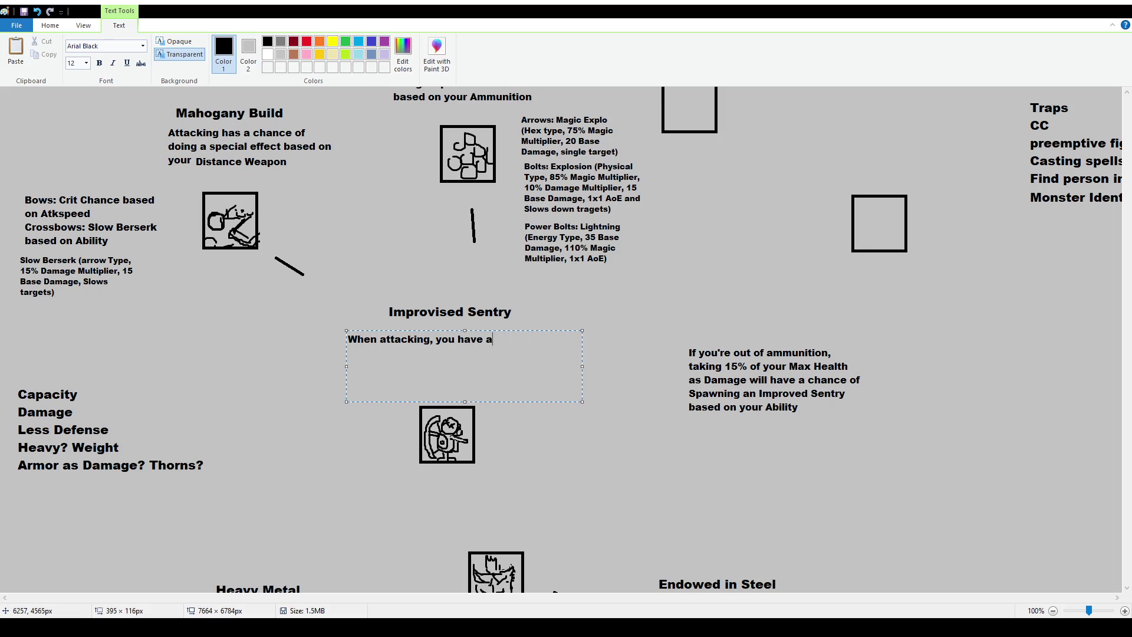
{"action": "type", "text": " chance"}
{"action": "type", "text": " based on your Ab"}
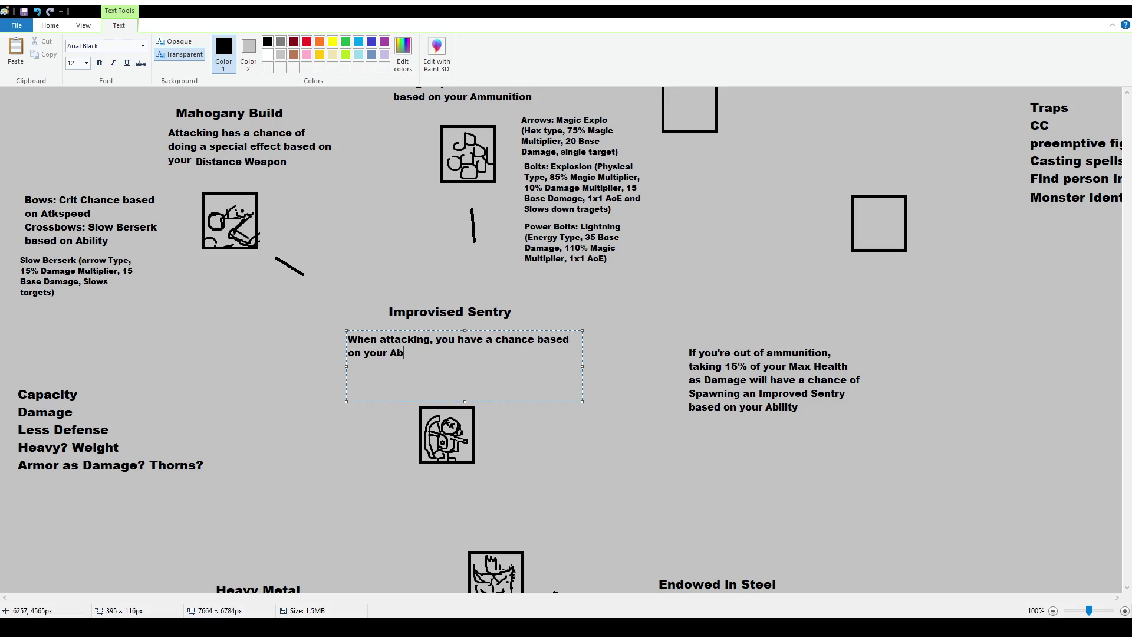
{"action": "type", "text": "ility "}
{"action": "type", "text": "to consume"}
{"action": "type", "text": " 25"}
{"action": "double_click", "coordinate": [495, 353]}
{"action": "type", "text": "Amm"}
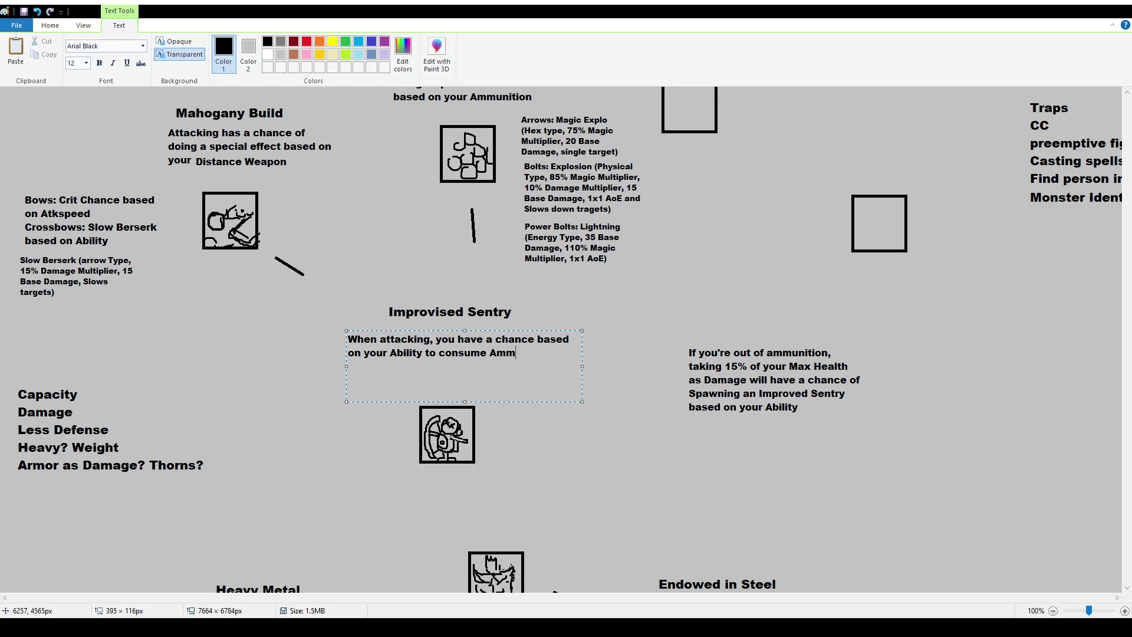
{"action": "type", "text": "unition"}
Step: Finish the sentence with 'and summon an Improvised Sentry on your location', fixing typos
{"action": "type", "text": " and summon "}
{"action": "type", "text": "an IMpr"}
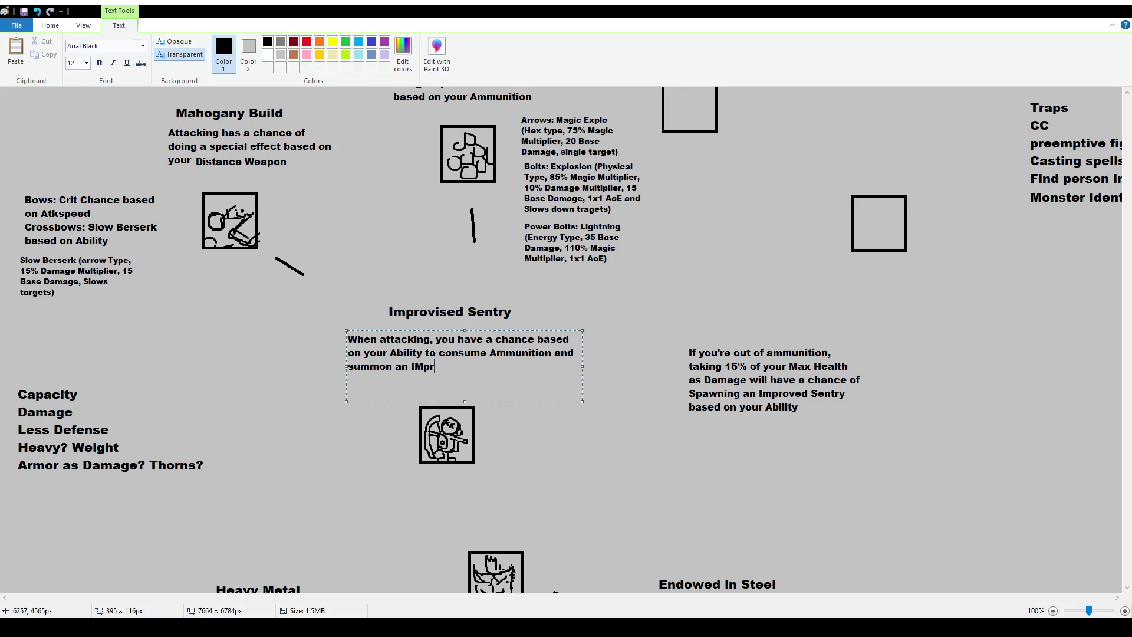
{"action": "key", "text": "BackSpace"}
{"action": "type", "text": "mprove"}
{"action": "key", "text": "BackSpace"}
{"action": "key", "text": "BackSpace"}
{"action": "key", "text": "BackSpace"}
{"action": "type", "text": "ov"}
{"action": "type", "text": "ised SEnt"}
{"action": "key", "text": "BackSpace"}
{"action": "key", "text": "BackSpace"}
{"action": "key", "text": "BackSpace"}
{"action": "type", "text": "entry"}
{"action": "type", "text": " on your location"}
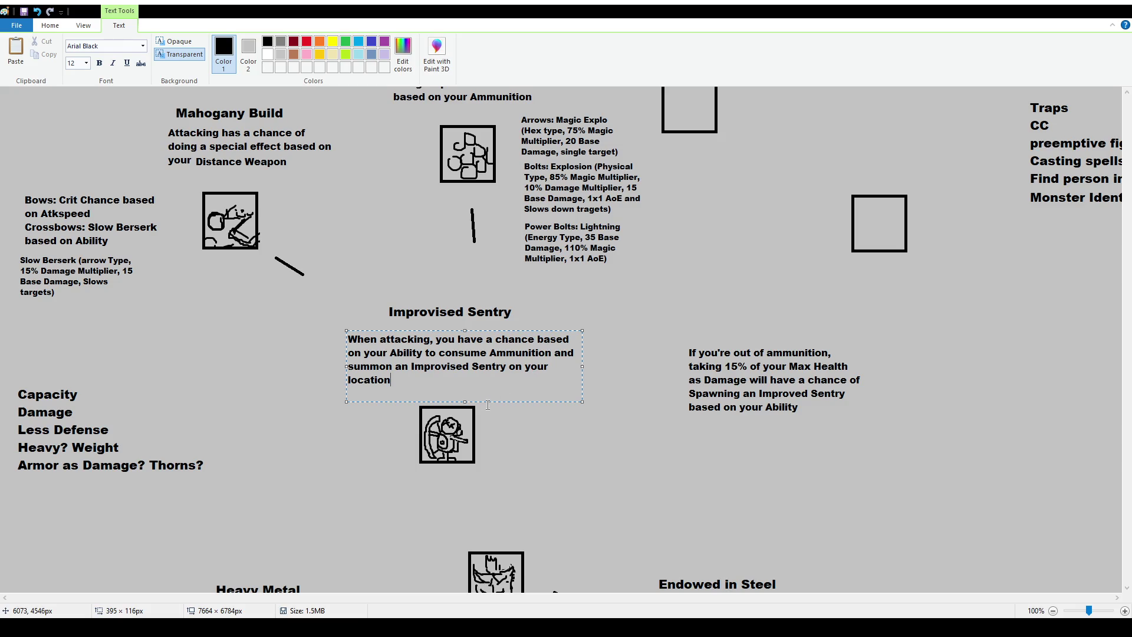
Step: Narrow the description to four lines, shift it slightly right and commit it
{"action": "left_click_drag", "start_coordinate": [583, 366], "coordinate": [538, 366]}
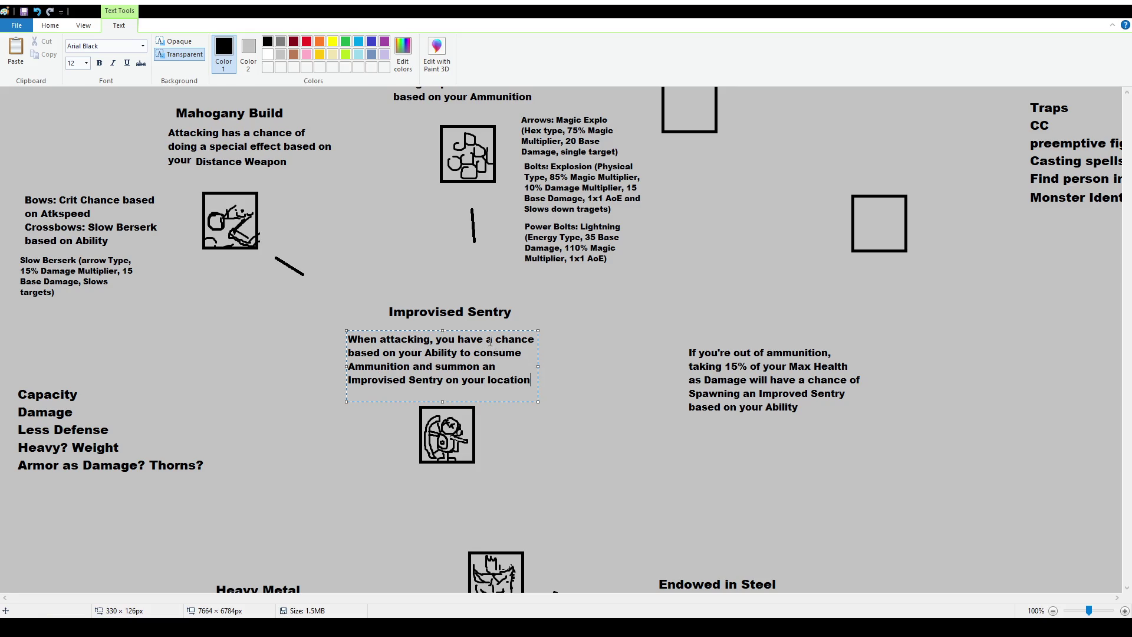
{"action": "left_click_drag", "start_coordinate": [497, 331], "coordinate": [517, 331]}
{"action": "left_click", "coordinate": [513, 277]}
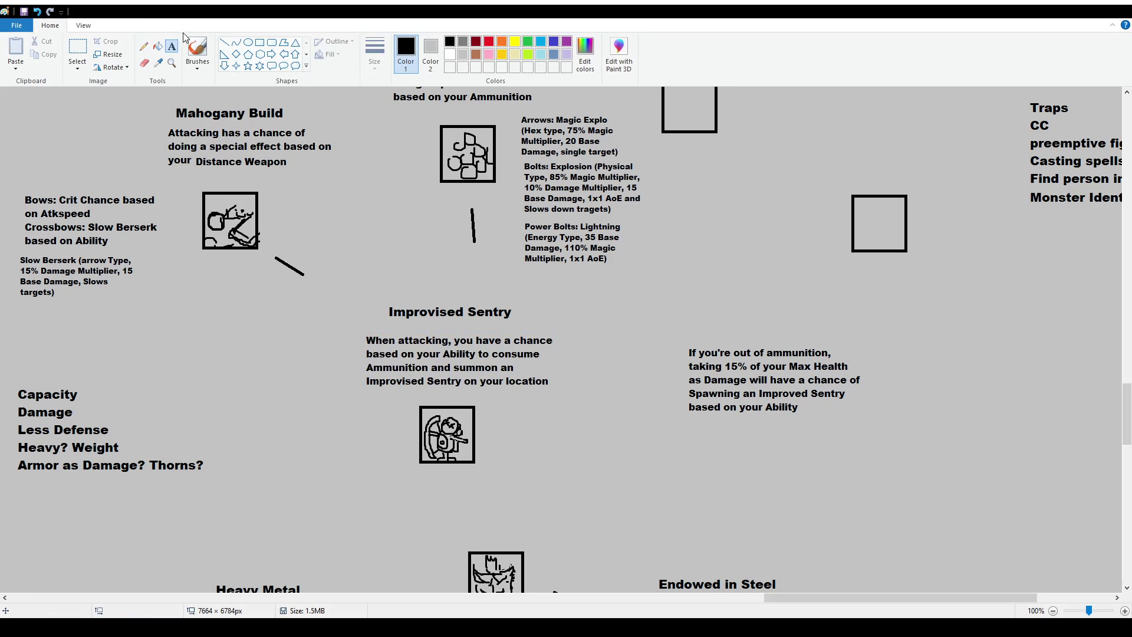
{"action": "left_click", "coordinate": [506, 403]}
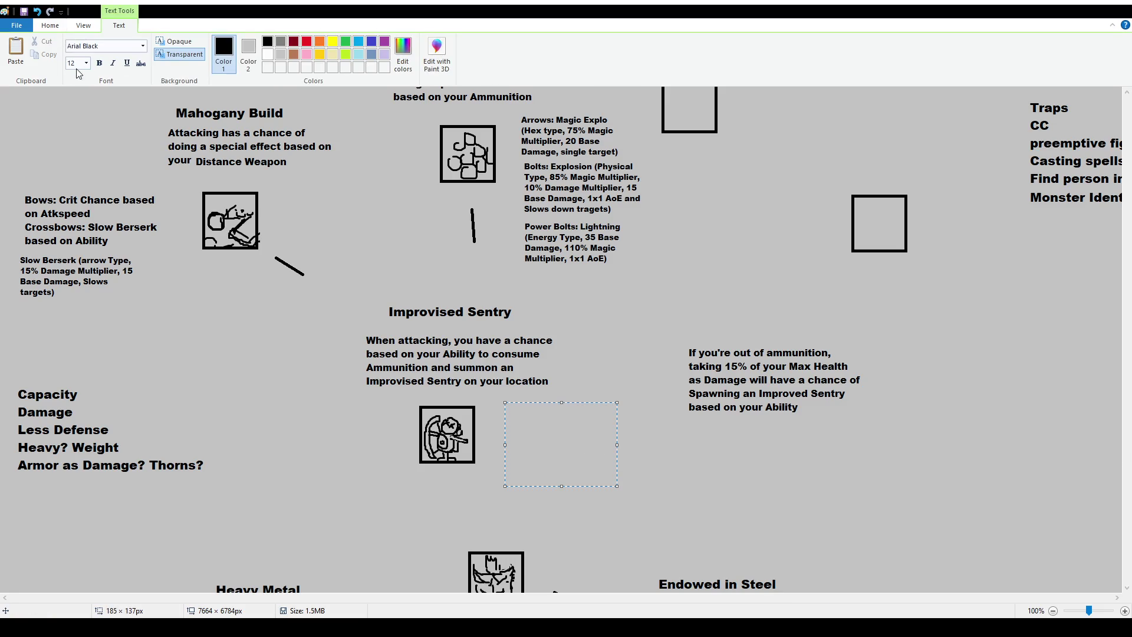
Step: At text size 10, type the cost '50 Arrows or 25 Bolts or 5 Power Bolts.'
{"action": "left_click", "coordinate": [77, 65]}
{"action": "type", "text": "10"}
{"action": "key", "text": "Return"}
{"action": "type", "text": "Ar"}
{"action": "type", "text": "rows: "}
{"action": "type", "text": "50 "}
{"action": "type", "text": "arrows"}
{"action": "key", "text": "ctrl+shift+Left"}
{"action": "key", "text": "ctrl+shift+Left"}
{"action": "key", "text": "ctrl+shift+Left"}
{"action": "key", "text": "ctrl+shift+Left"}
{"action": "type", "text": "50"}
{"action": "type", "text": " Arrows or "}
{"action": "type", "text": "25 Bolts"}
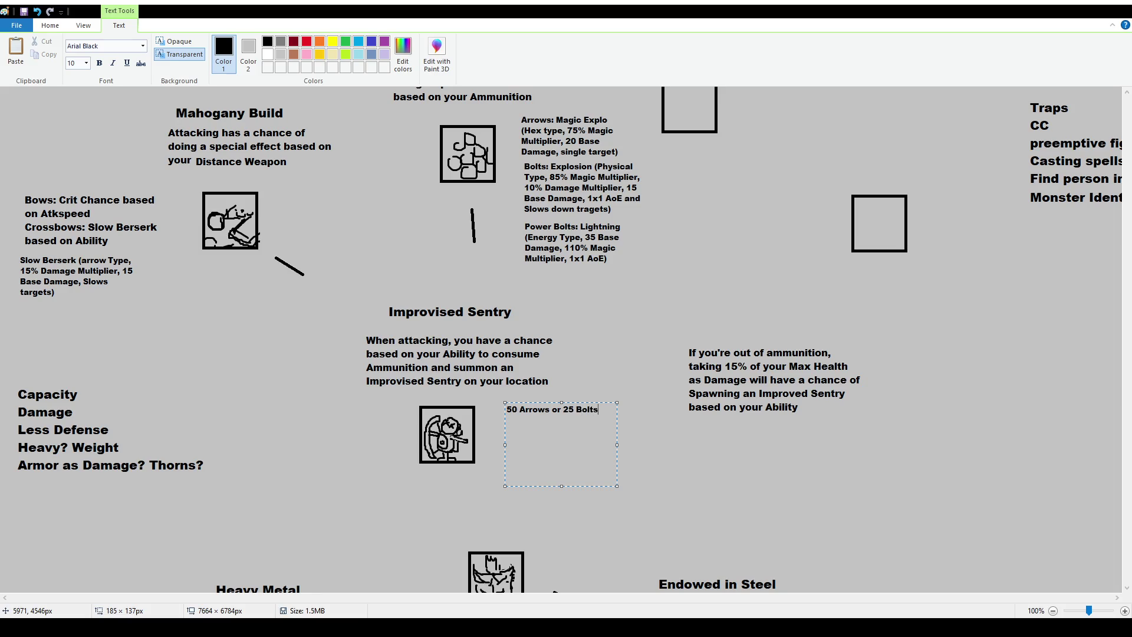
{"action": "type", "text": " or 5 P"}
{"action": "type", "text": "owerBolts. "}
{"action": "type", "text": "Th"}
{"action": "type", "text": "is"}
Step: Add 'Not having the necessary ammo will not trigger this trait' and narrow the note
{"action": "key", "text": "BackSpace"}
{"action": "key", "text": "BackSpace"}
{"action": "key", "text": "BackSpace"}
{"action": "key", "text": "BackSpace"}
{"action": "type", "text": "Not having this "}
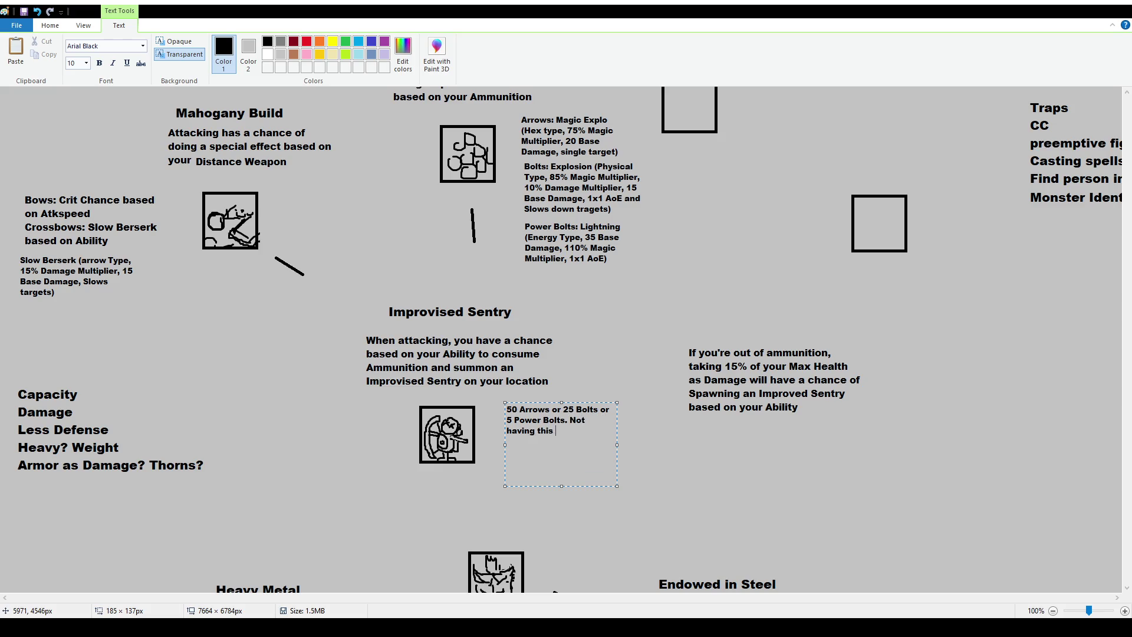
{"action": "type", "text": "amm"}
{"action": "key", "text": "BackSpace"}
{"action": "key", "text": "BackSpace"}
{"action": "key", "text": "BackSpace"}
{"action": "key", "text": "BackSpace"}
{"action": "key", "text": "BackSpace"}
{"action": "key", "text": "BackSpace"}
{"action": "type", "text": "e ne"}
{"action": "type", "text": "cesasry a"}
{"action": "key", "text": "BackSpace"}
{"action": "key", "text": "BackSpace"}
{"action": "key", "text": "BackSpace"}
{"action": "key", "text": "BackSpace"}
{"action": "key", "text": "BackSpace"}
{"action": "key", "text": "BackSpace"}
{"action": "type", "text": "sary ammo wil"}
{"action": "type", "text": "l not trig"}
{"action": "type", "text": "ger this trait"}
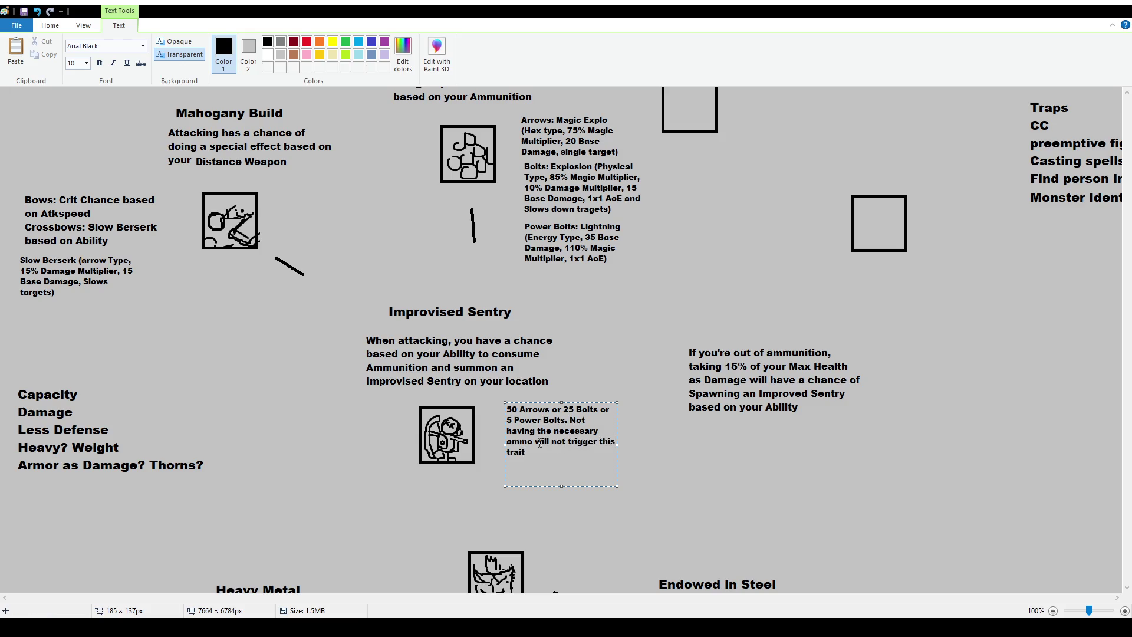
{"action": "left_click_drag", "start_coordinate": [617, 444], "coordinate": [602, 444]}
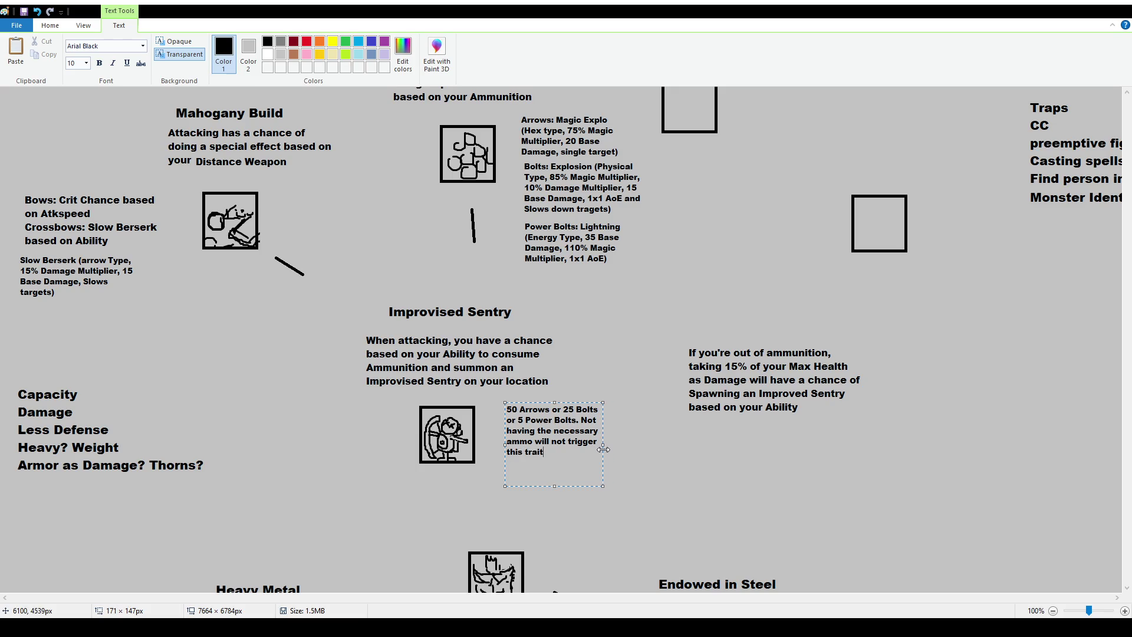
Step: Commit the ammo note and move it slightly left and down toward the sentry icon
{"action": "left_click", "coordinate": [640, 462]}
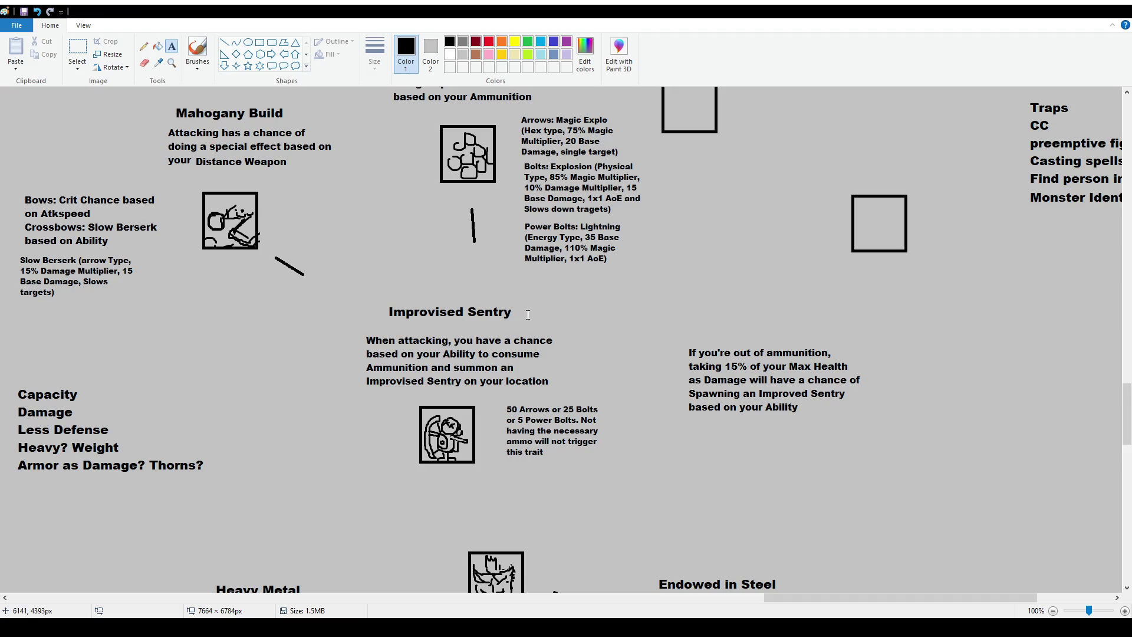
{"action": "left_click", "coordinate": [78, 49]}
{"action": "mouse_move", "coordinate": [482, 410]}
{"action": "left_mouse_down"}
{"action": "mouse_move", "coordinate": [596, 463]}
{"action": "mouse_move", "coordinate": [581, 461]}
{"action": "left_mouse_up"}
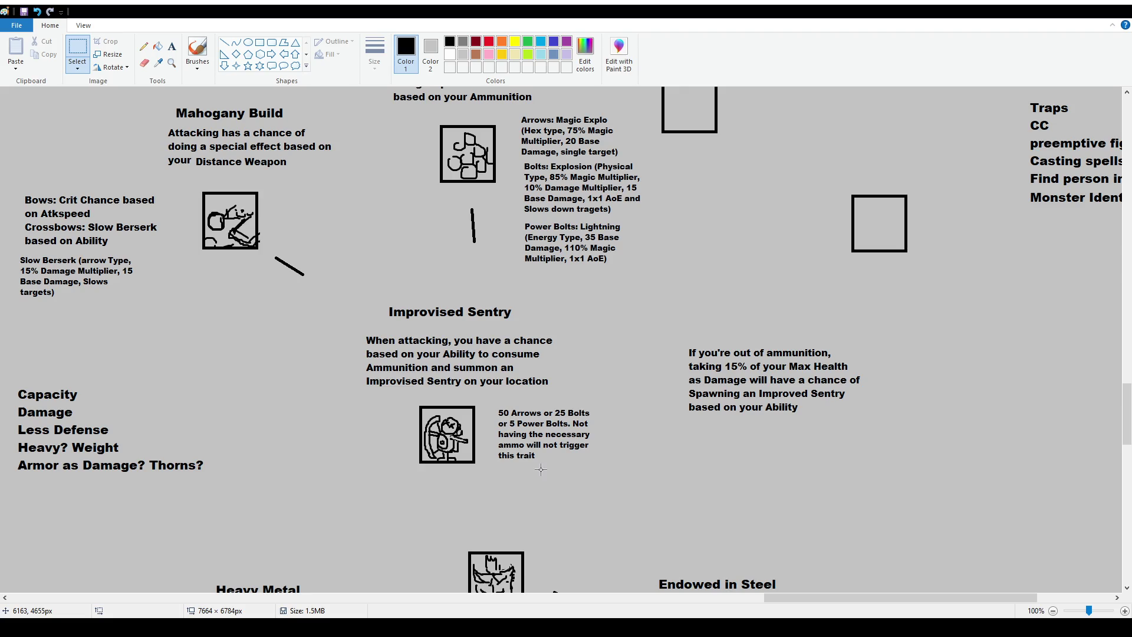
{"action": "left_click_drag", "start_coordinate": [494, 404], "coordinate": [511, 420]}
{"action": "left_click", "coordinate": [513, 422]}
{"action": "scroll", "coordinate": [334, 280], "scroll_direction": "up", "scroll_amount": 3}
{"action": "scroll", "coordinate": [314, 370], "scroll_direction": "up", "scroll_amount": 3}
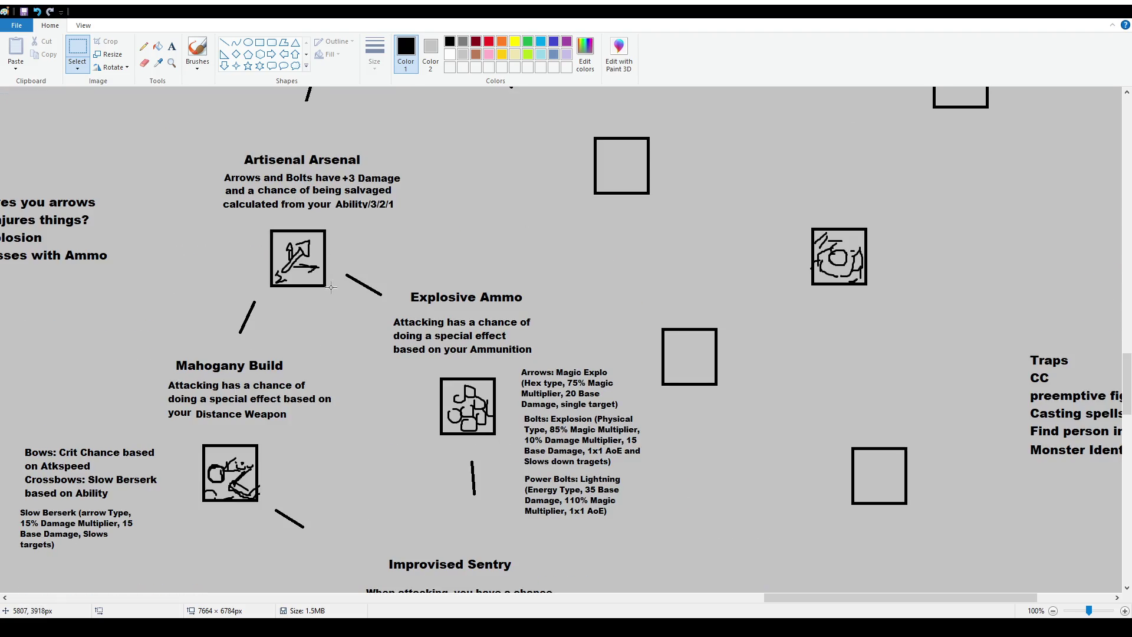
{"action": "scroll", "coordinate": [330, 287], "scroll_direction": "down", "scroll_amount": 6}
{"action": "scroll", "coordinate": [445, 324], "scroll_direction": "up", "scroll_amount": 3}
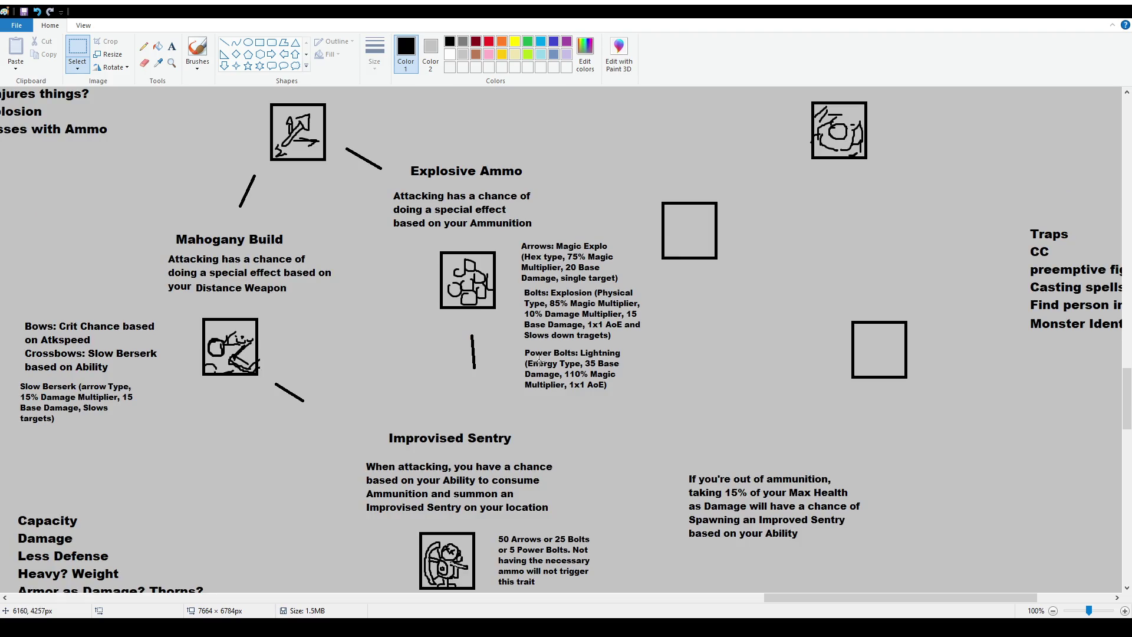
{"action": "scroll", "coordinate": [283, 339], "scroll_direction": "down", "scroll_amount": 3}
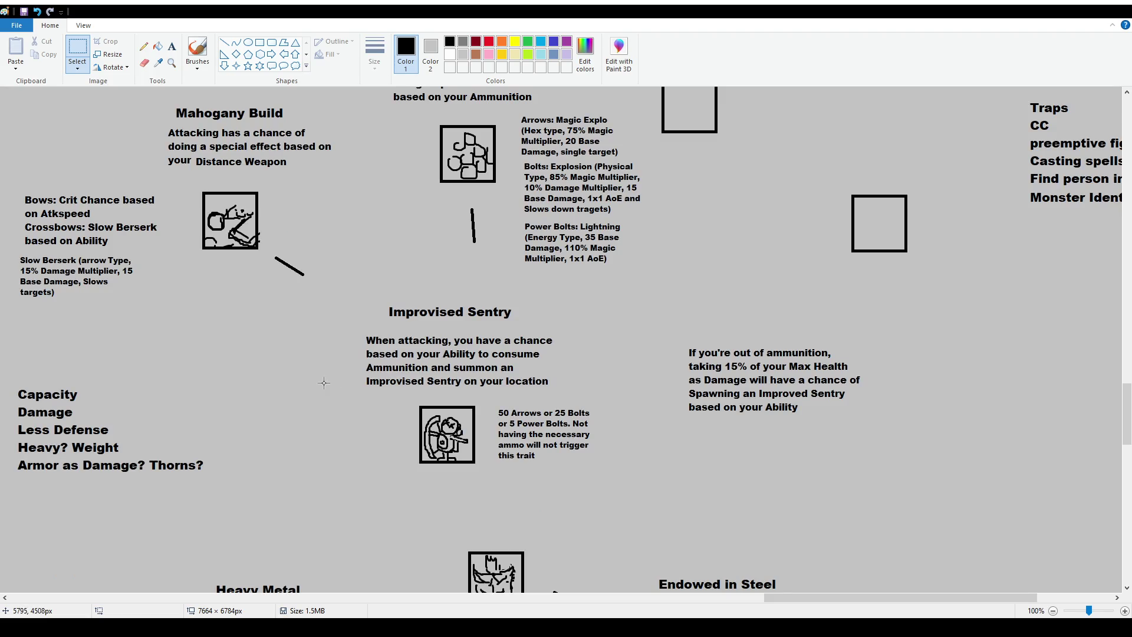
{"action": "scroll", "coordinate": [542, 377], "scroll_direction": "up", "scroll_amount": 6}
{"action": "scroll", "coordinate": [347, 238], "scroll_direction": "down", "scroll_amount": 3}
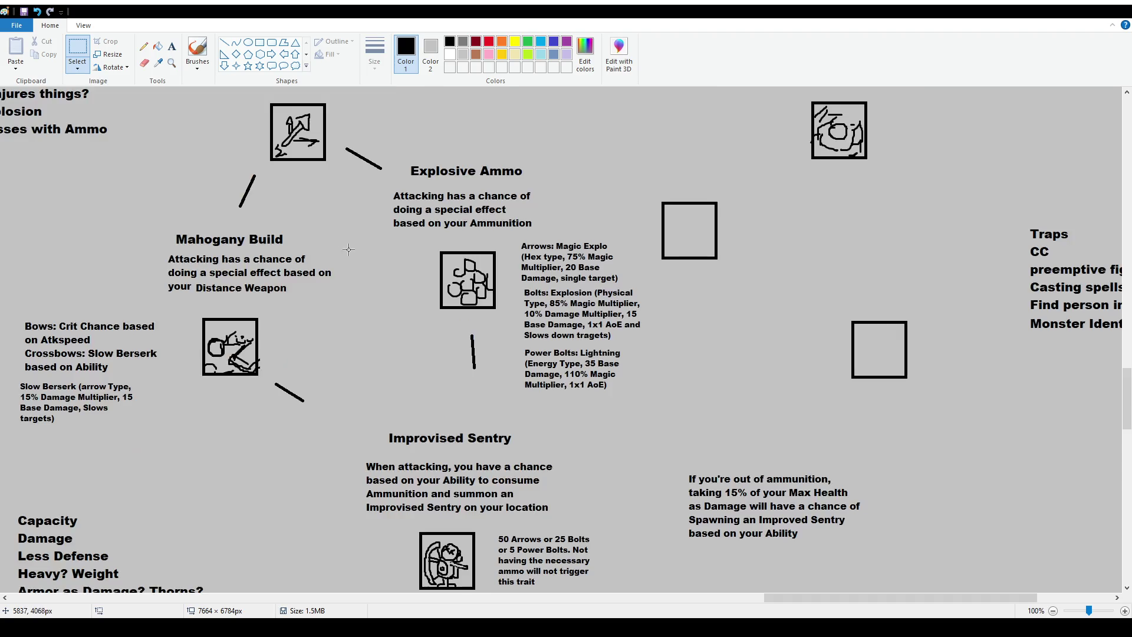
{"action": "scroll", "coordinate": [348, 259], "scroll_direction": "down", "scroll_amount": 3}
{"action": "scroll", "coordinate": [612, 417], "scroll_direction": "up", "scroll_amount": 3}
{"action": "scroll", "coordinate": [375, 328], "scroll_direction": "down", "scroll_amount": 3}
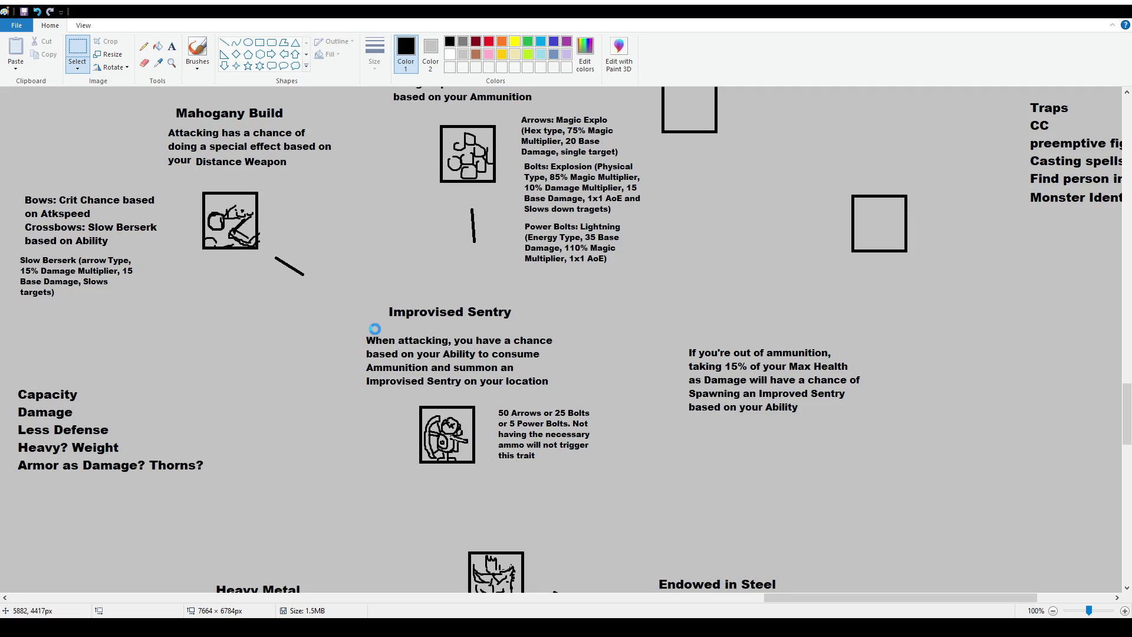
Step: Delete the old out-of-ammunition paragraph to the right of the node
{"action": "left_click", "coordinate": [77, 50]}
{"action": "left_click_drag", "start_coordinate": [687, 330], "coordinate": [869, 440]}
{"action": "key", "text": "Delete"}
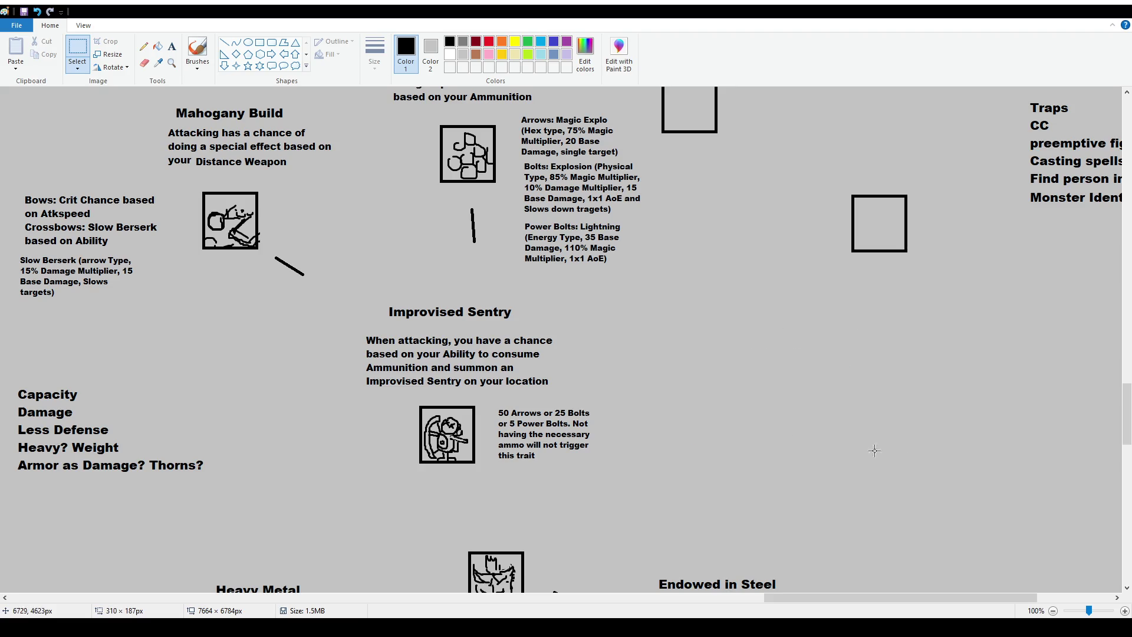
Step: Scroll and pan the canvas to bring the Improvised Sentry node into close view
{"action": "scroll", "coordinate": [232, 384], "scroll_direction": "up", "scroll_amount": 3}
{"action": "scroll", "coordinate": [352, 350], "scroll_direction": "down", "scroll_amount": 2}
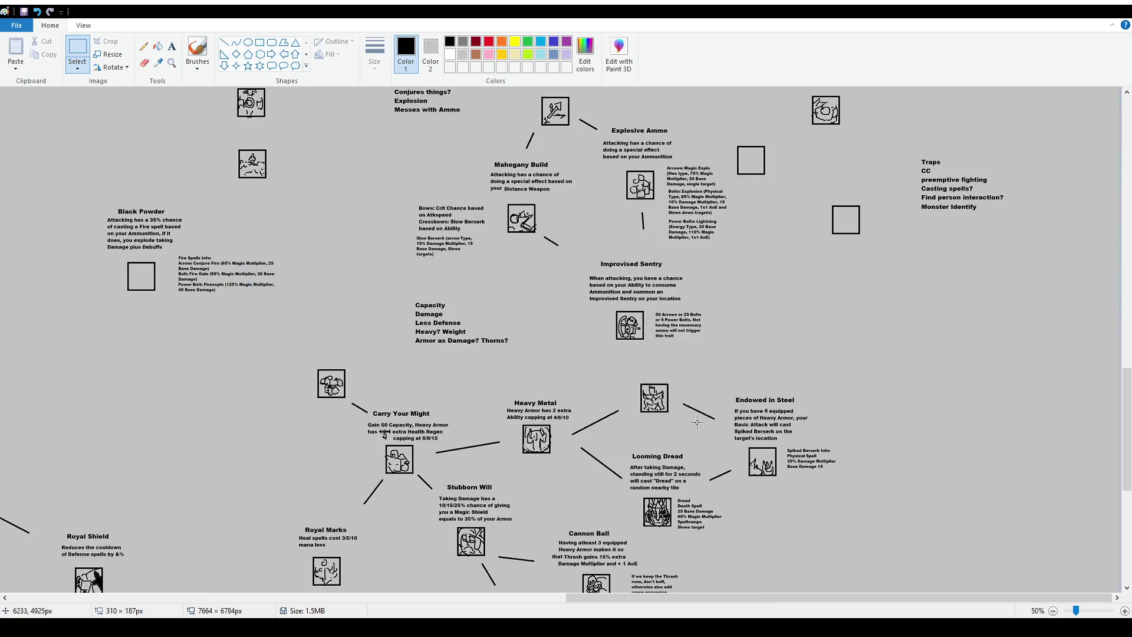
{"action": "scroll", "coordinate": [750, 374], "scroll_direction": "up", "scroll_amount": 1}
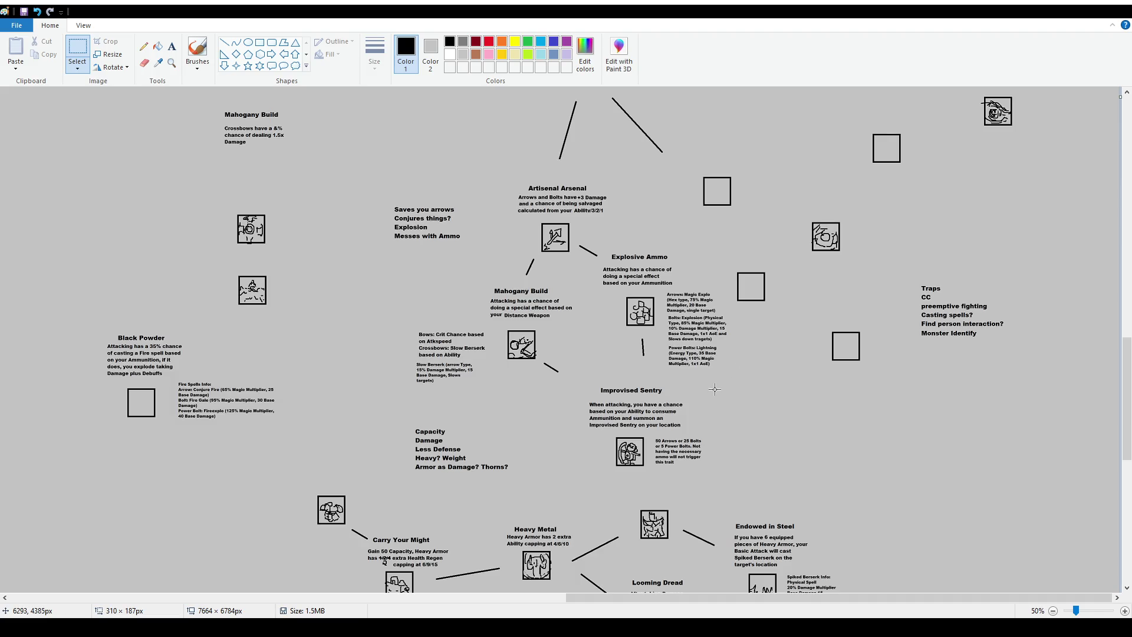
{"action": "scroll", "coordinate": [715, 389], "scroll_direction": "up", "scroll_amount": 1}
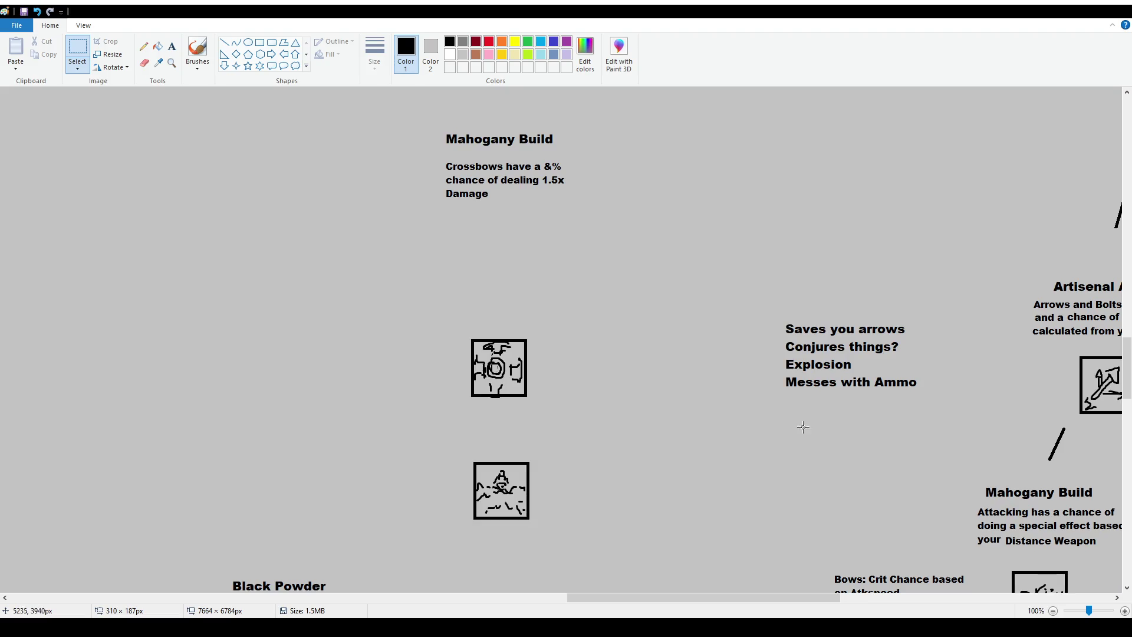
{"action": "scroll", "coordinate": [560, 339], "scroll_direction": "down", "scroll_amount": 5}
{"action": "left_click_drag", "start_coordinate": [695, 597], "coordinate": [855, 609]}
{"action": "scroll", "coordinate": [756, 547], "scroll_direction": "down", "scroll_amount": 4}
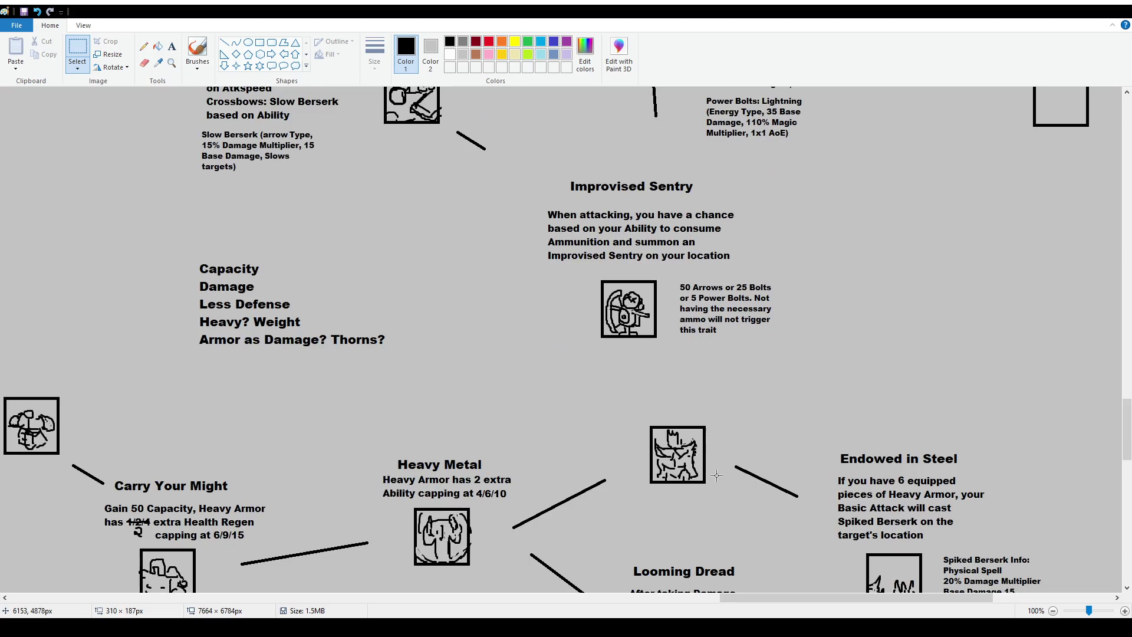
{"action": "scroll", "coordinate": [755, 547], "scroll_direction": "up", "scroll_amount": 4}
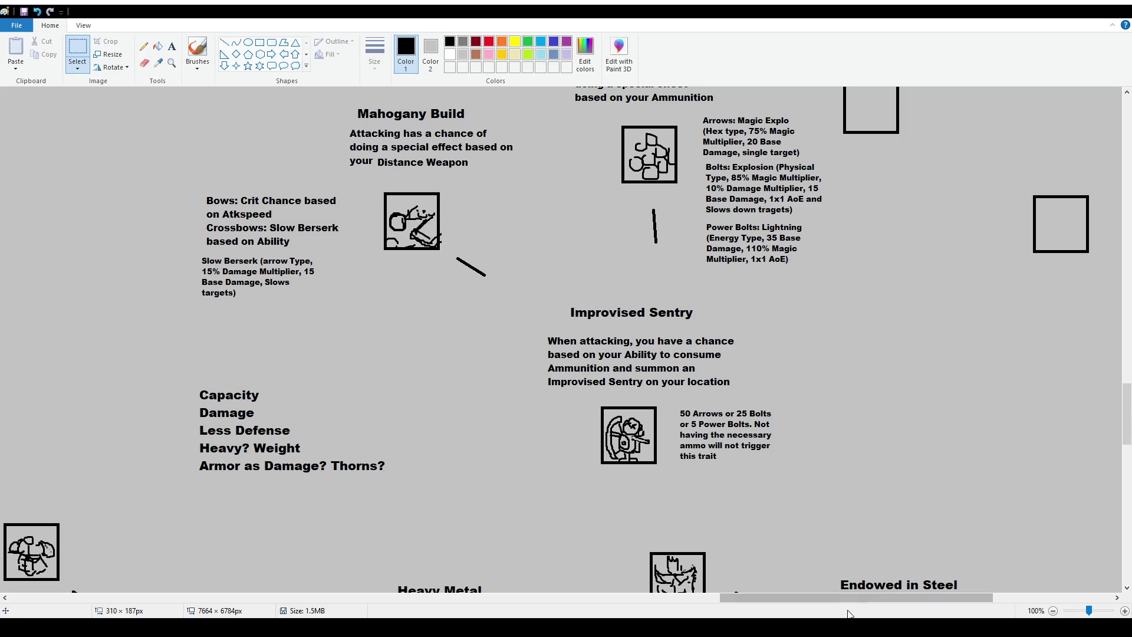
{"action": "left_click_drag", "start_coordinate": [844, 597], "coordinate": [473, 601]}
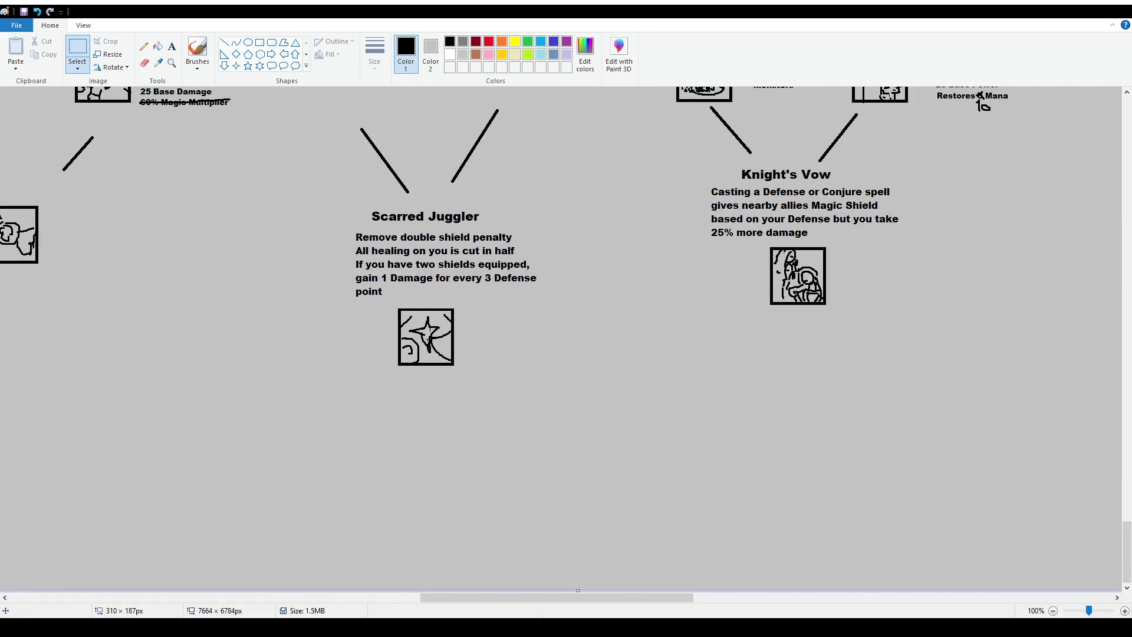
{"action": "scroll", "coordinate": [341, 267], "scroll_direction": "left", "scroll_amount": 5}
{"action": "scroll", "coordinate": [342, 268], "scroll_direction": "up", "scroll_amount": 10}
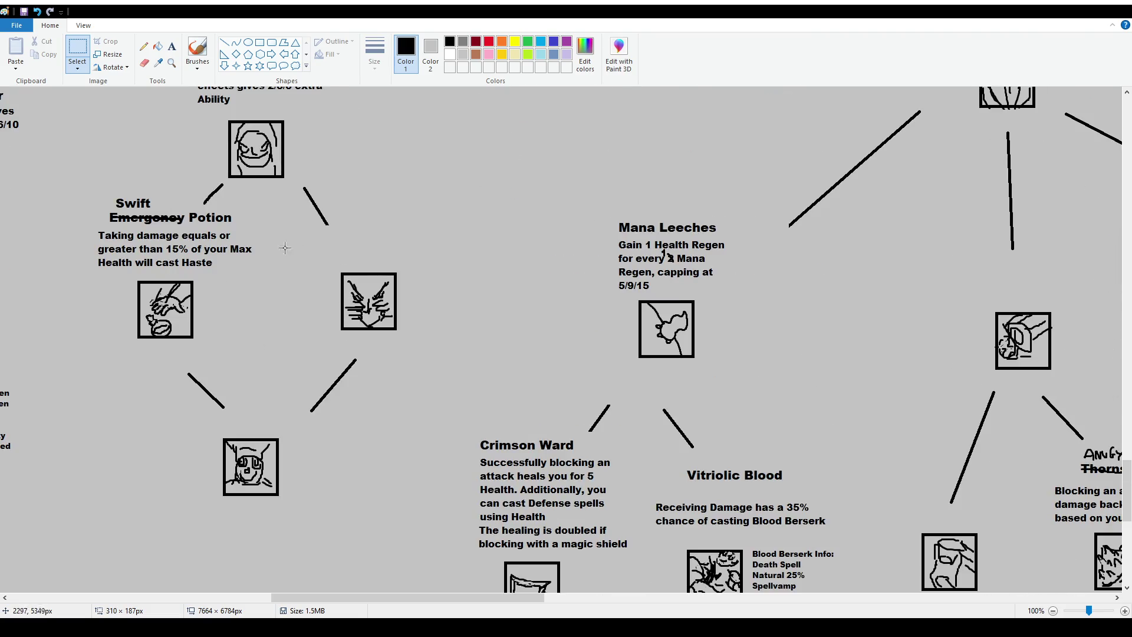
{"action": "left_click_drag", "start_coordinate": [516, 598], "coordinate": [916, 599]}
{"action": "scroll", "coordinate": [774, 375], "scroll_direction": "up", "scroll_amount": 15}
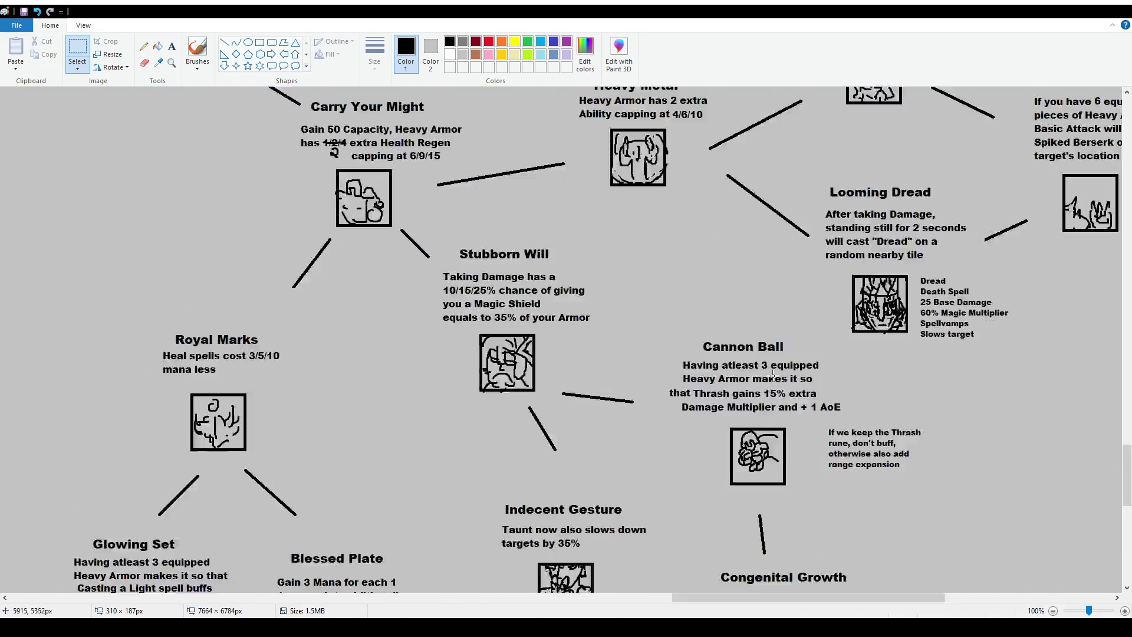
{"action": "scroll", "coordinate": [774, 376], "scroll_direction": "down", "scroll_amount": 5}
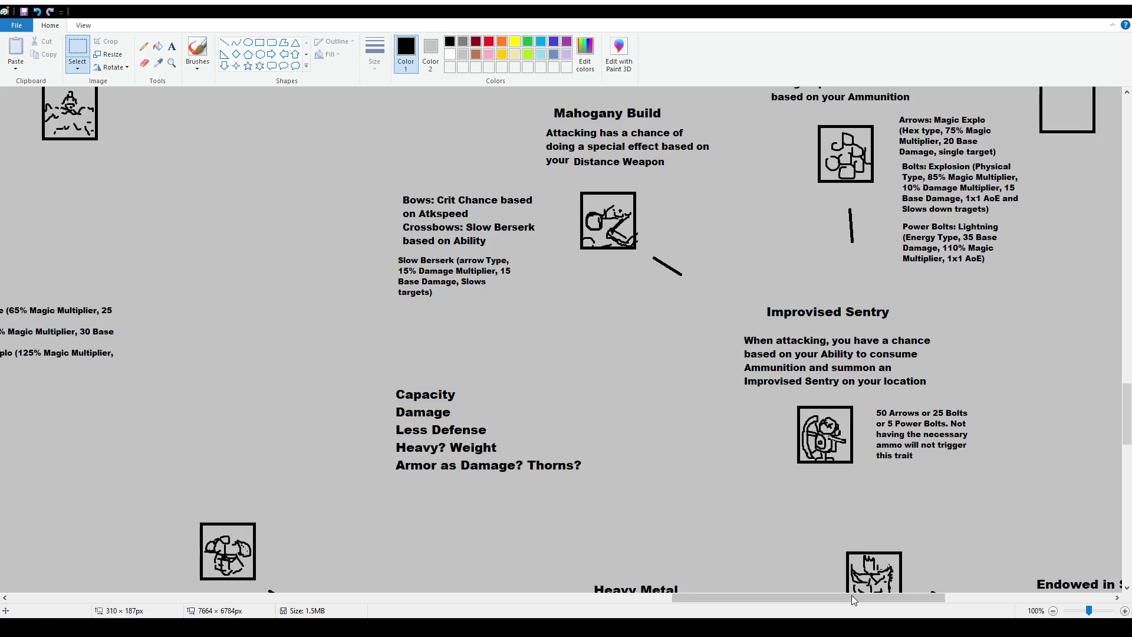
{"action": "left_click_drag", "start_coordinate": [855, 597], "coordinate": [911, 609]}
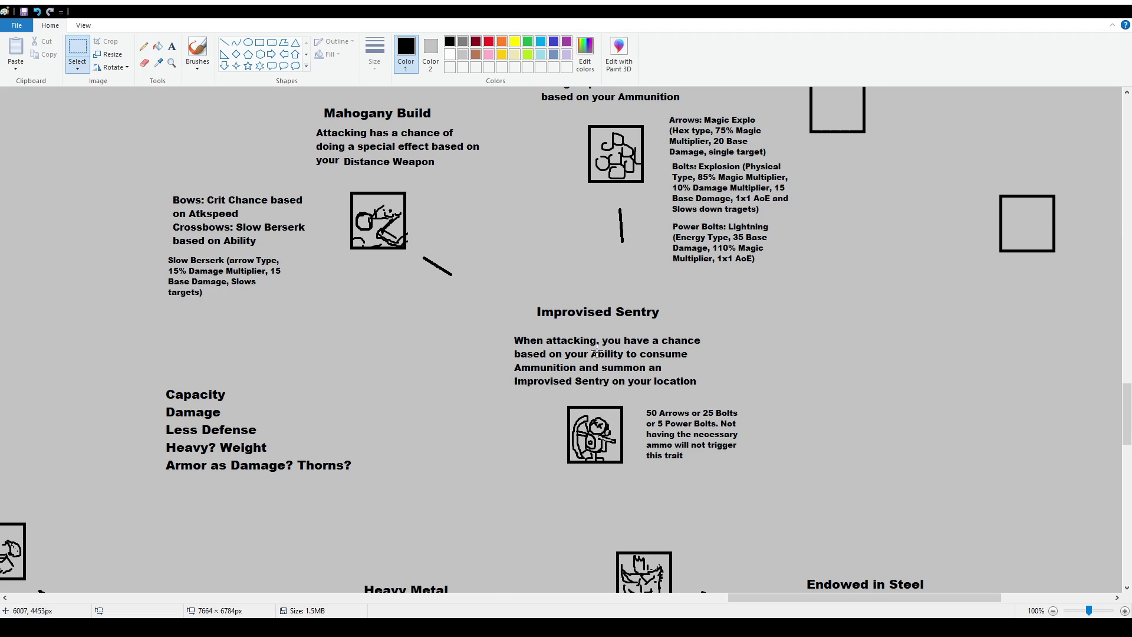
Step: Add the caption 'with a bow' under the Improvised Sentry title, widened to one line
{"action": "left_click", "coordinate": [78, 45]}
{"action": "left_click_drag", "start_coordinate": [591, 318], "coordinate": [676, 331]}
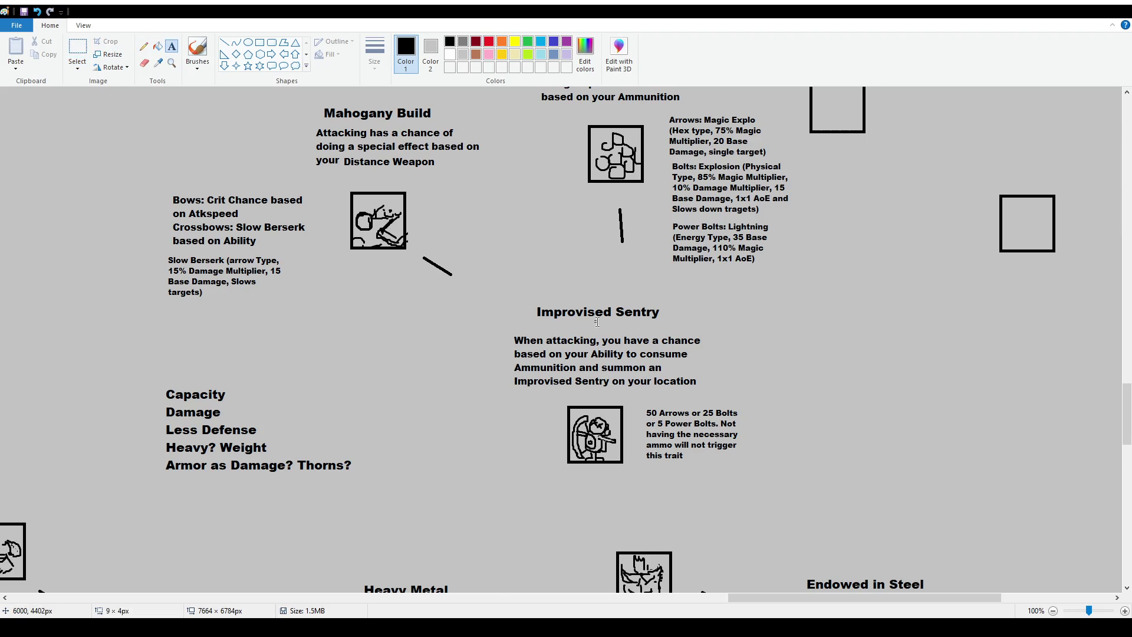
{"action": "type", "text": "with a "}
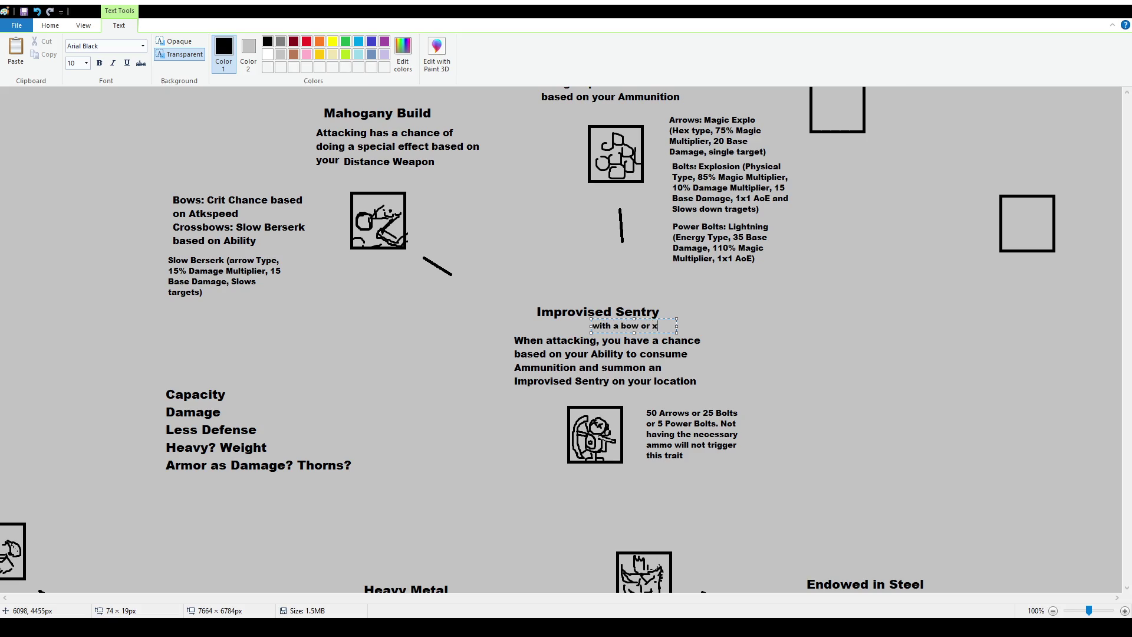
{"action": "type", "text": "bow"}
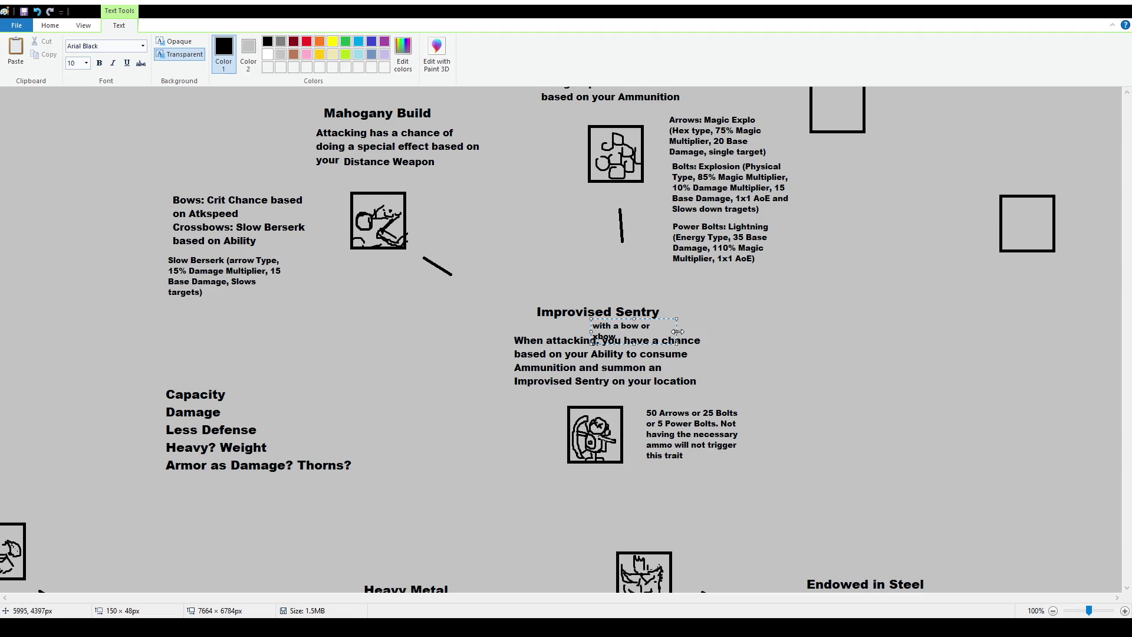
{"action": "mouse_move", "coordinate": [676, 331]}
{"action": "left_mouse_down"}
{"action": "mouse_move", "coordinate": [693, 331]}
{"action": "mouse_move", "coordinate": [684, 321]}
{"action": "left_mouse_up"}
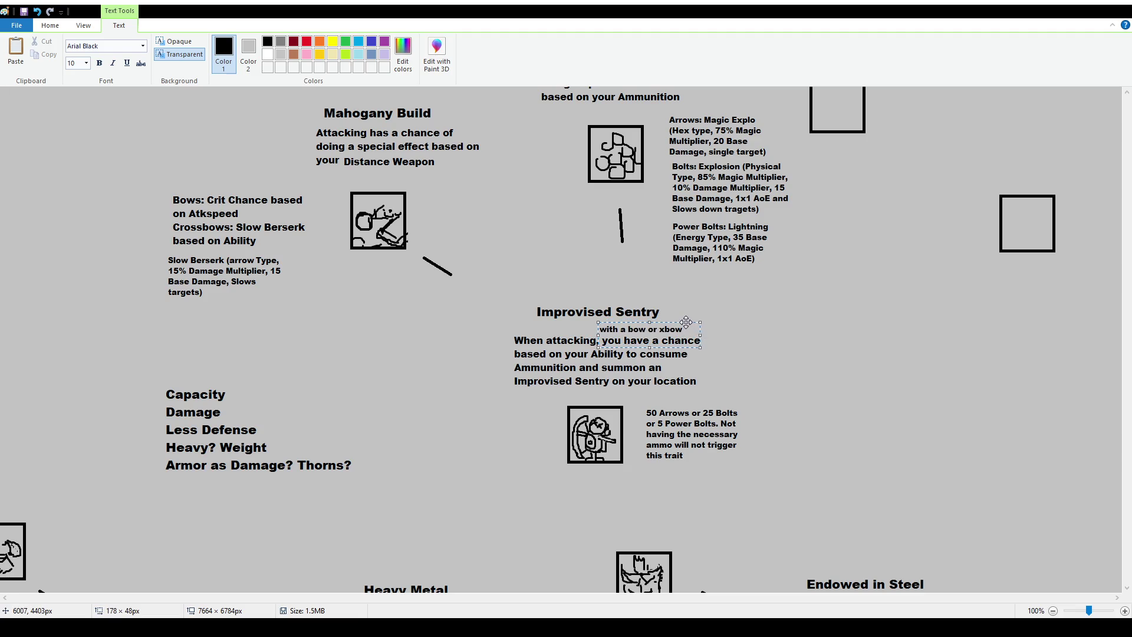
{"action": "left_click", "coordinate": [670, 328]}
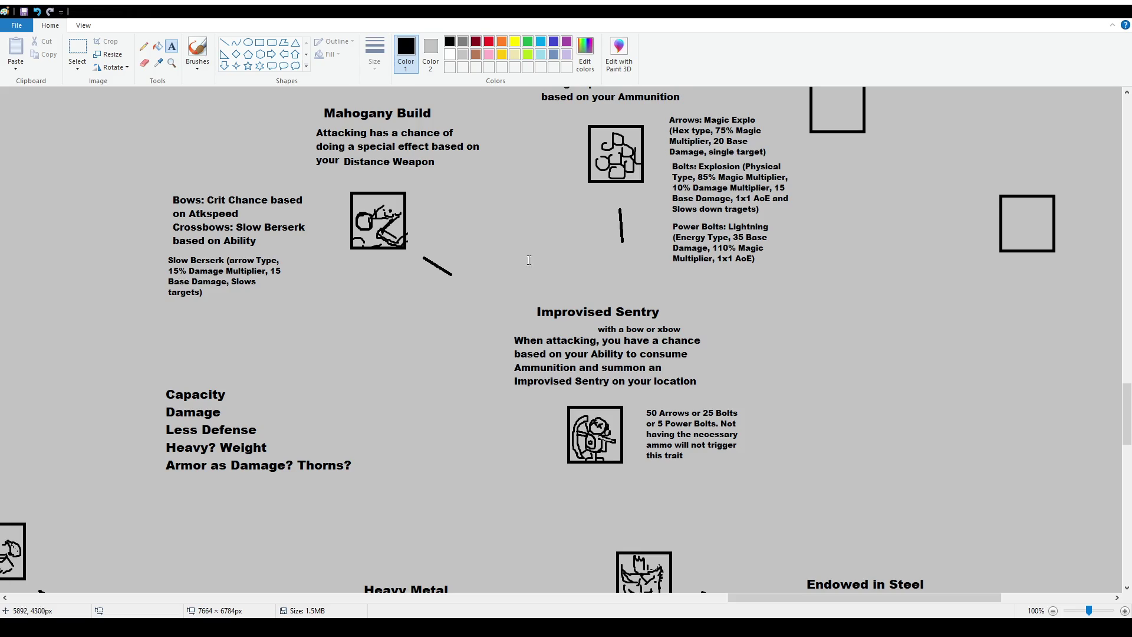
{"action": "scroll", "coordinate": [492, 355], "scroll_direction": "up", "scroll_amount": 2}
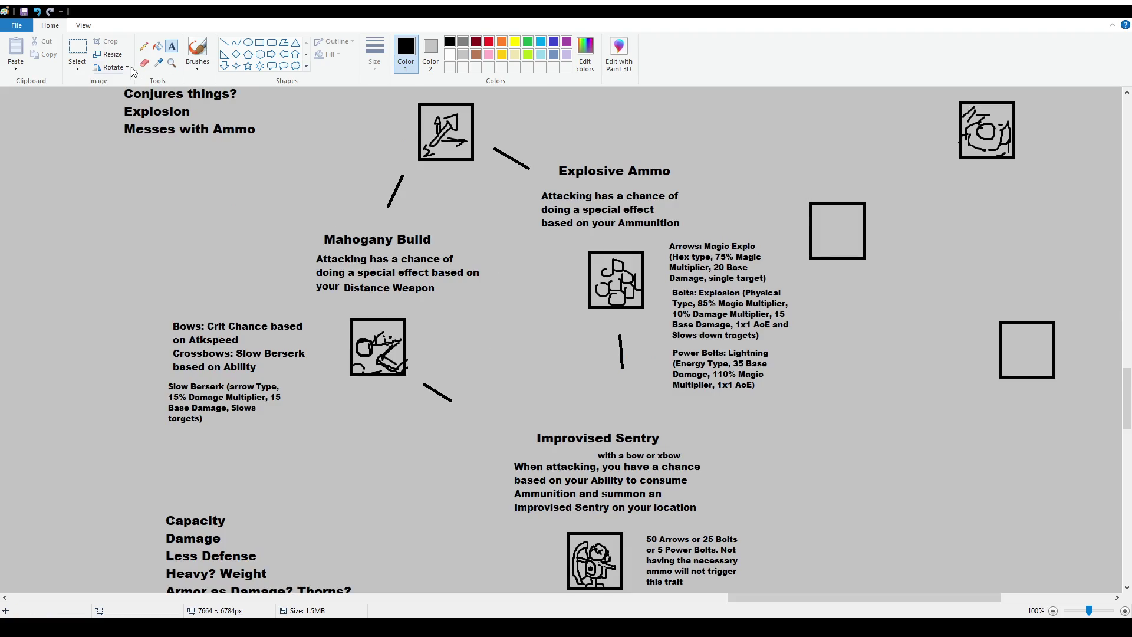
{"action": "left_click", "coordinate": [77, 49]}
{"action": "scroll", "coordinate": [524, 337], "scroll_direction": "down", "scroll_amount": 2}
{"action": "scroll", "coordinate": [524, 337], "scroll_direction": "up", "scroll_amount": 2}
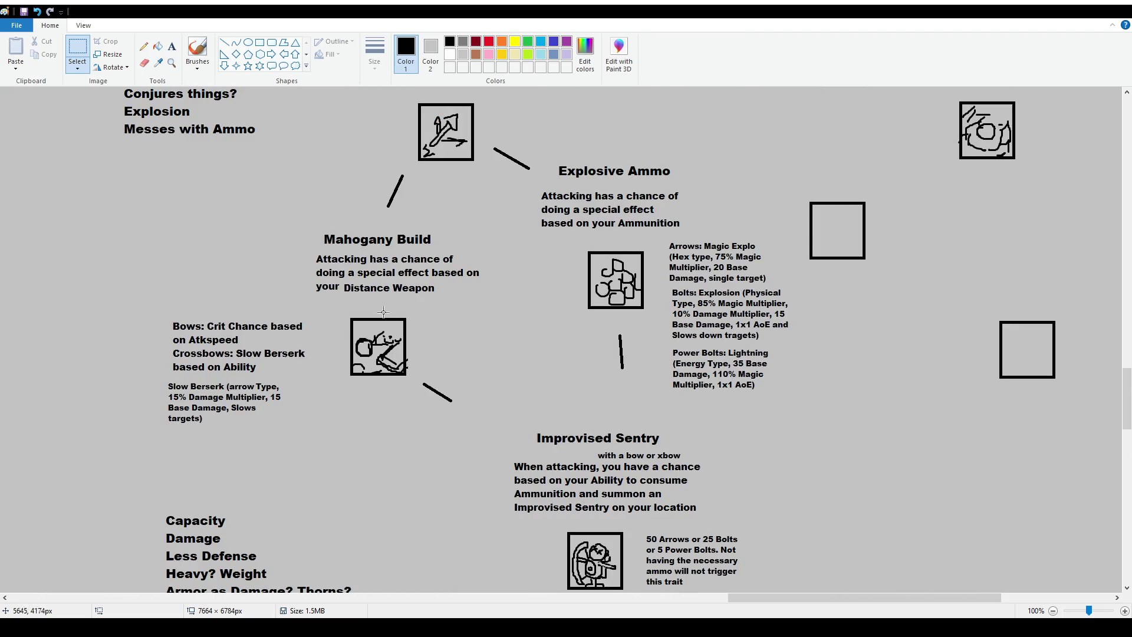
{"action": "left_click_drag", "start_coordinate": [308, 214], "coordinate": [485, 381]}
{"action": "left_click_drag", "start_coordinate": [524, 158], "coordinate": [712, 316]}
{"action": "left_click", "coordinate": [713, 316]}
{"action": "left_click_drag", "start_coordinate": [525, 146], "coordinate": [808, 404]}
{"action": "left_click_drag", "start_coordinate": [318, 260], "coordinate": [476, 419]}
{"action": "left_click", "coordinate": [714, 421]}
{"action": "scroll", "coordinate": [712, 421], "scroll_direction": "down", "scroll_amount": 4}
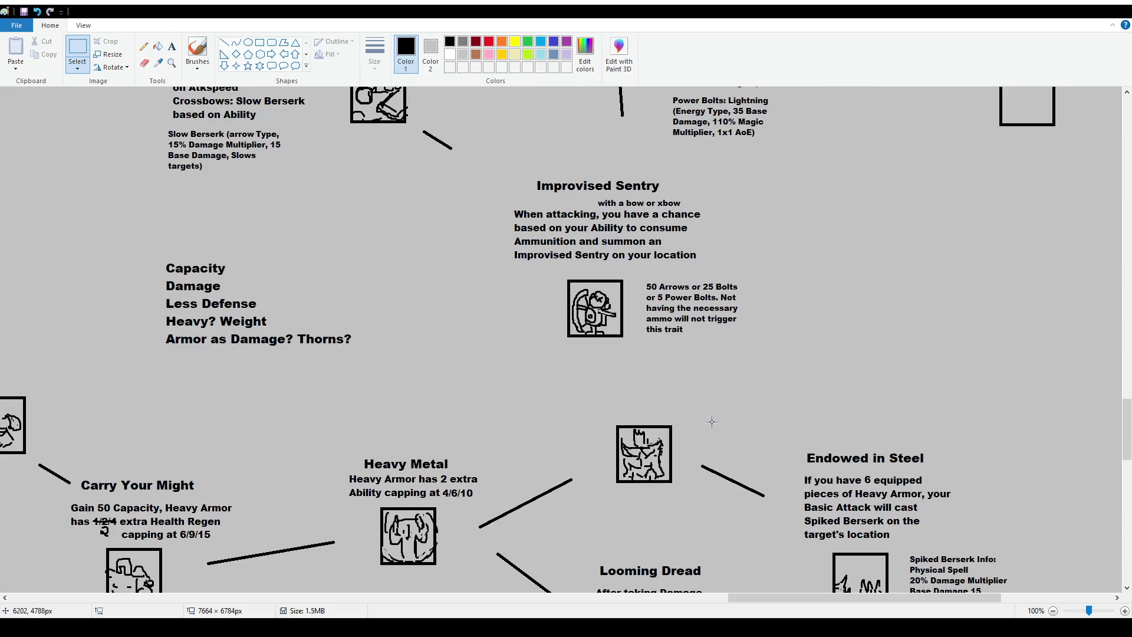
{"action": "scroll", "coordinate": [712, 420], "scroll_direction": "up", "scroll_amount": 2}
{"action": "scroll", "coordinate": [711, 420], "scroll_direction": "up", "scroll_amount": 2}
{"action": "scroll", "coordinate": [719, 441], "scroll_direction": "down", "scroll_amount": 2}
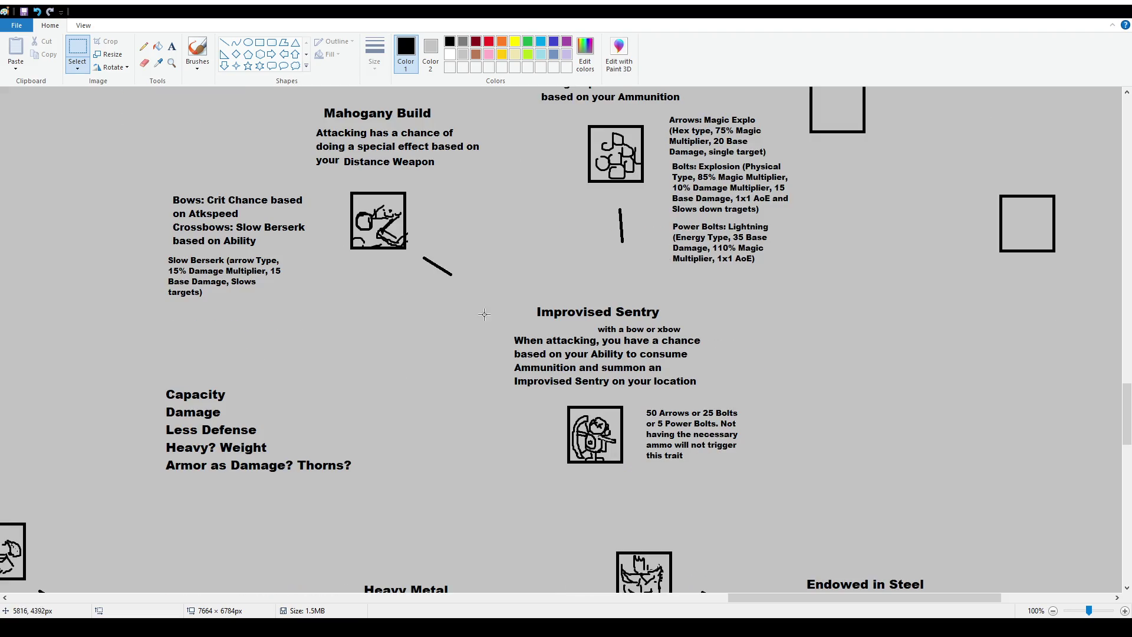
{"action": "left_click_drag", "start_coordinate": [761, 504], "coordinate": [483, 289]}
{"action": "left_click_drag", "start_coordinate": [263, 102], "coordinate": [530, 268]}
{"action": "scroll", "coordinate": [531, 269], "scroll_direction": "up", "scroll_amount": 2}
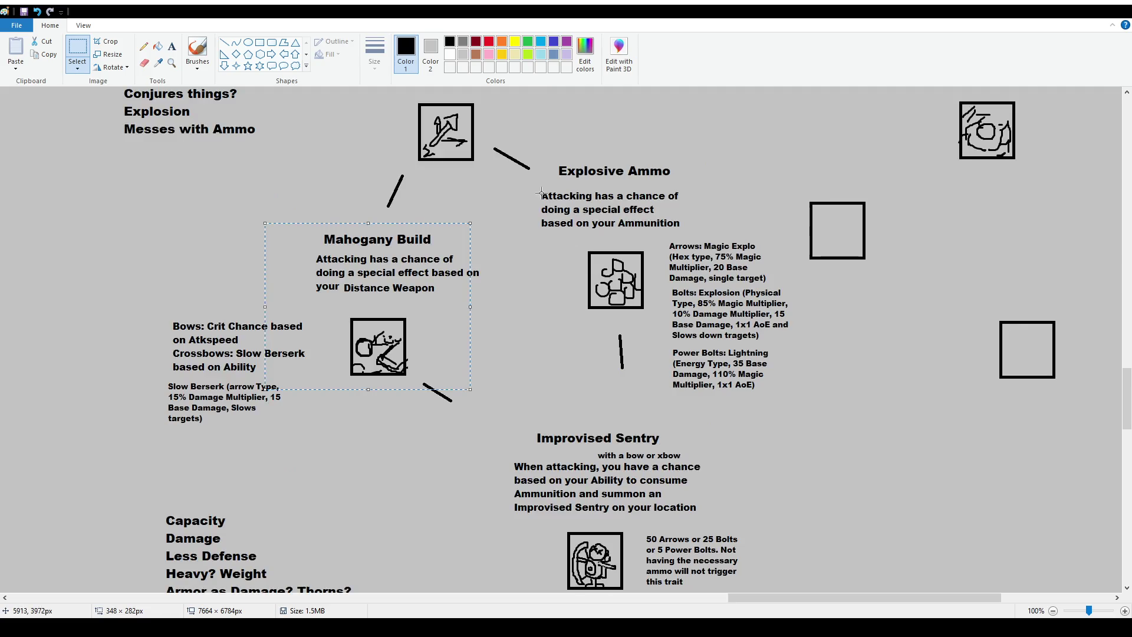
{"action": "left_click_drag", "start_coordinate": [526, 147], "coordinate": [814, 392]}
{"action": "left_click", "coordinate": [760, 417]}
{"action": "scroll", "coordinate": [759, 417], "scroll_direction": "up", "scroll_amount": 2}
{"action": "scroll", "coordinate": [739, 421], "scroll_direction": "down", "scroll_amount": 4}
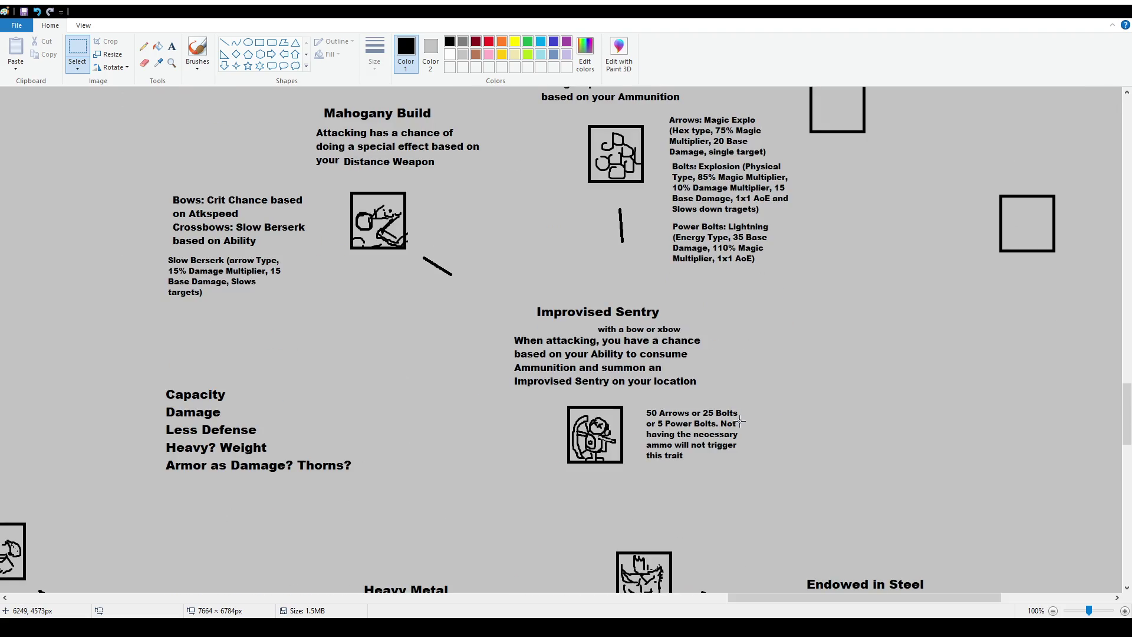
{"action": "scroll", "coordinate": [722, 438], "scroll_direction": "up", "scroll_amount": 2}
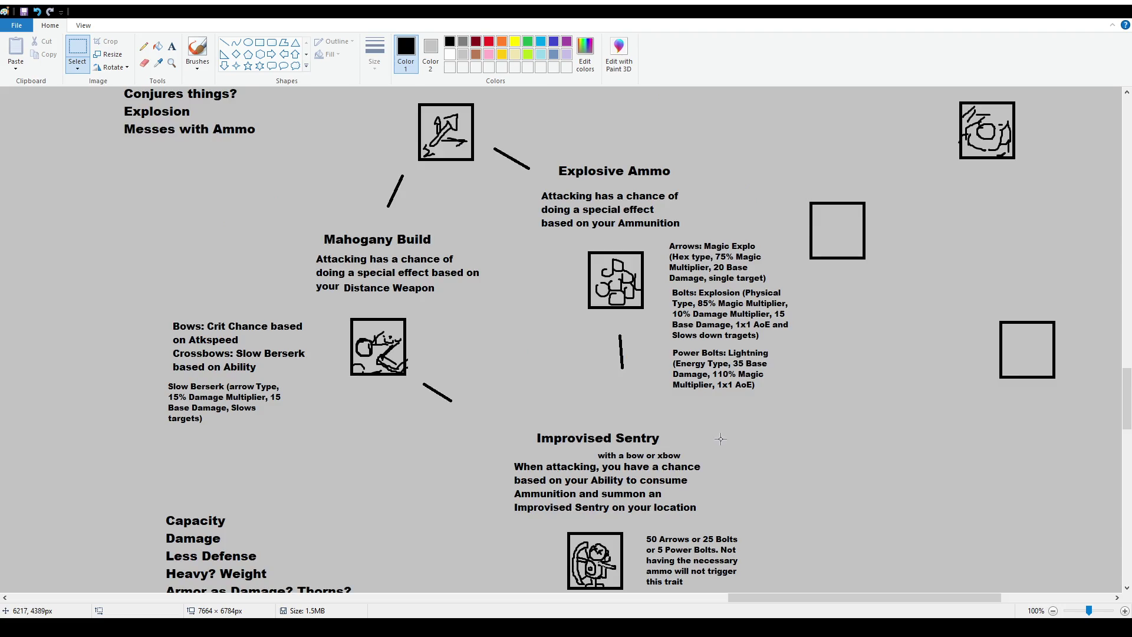
{"action": "scroll", "coordinate": [688, 434], "scroll_direction": "up", "scroll_amount": 2}
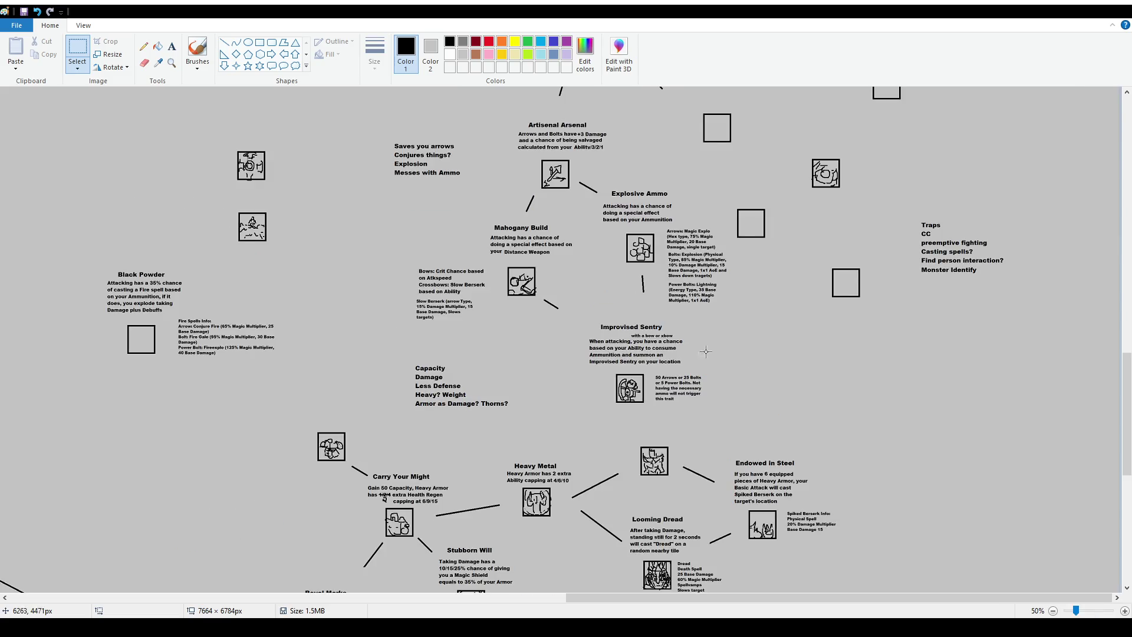
Step: Try and clear selections around the Artisenal Arsenal cluster, Improvised Sentry text and ammo note
{"action": "scroll", "coordinate": [714, 348], "scroll_direction": "down", "scroll_amount": 1, "text": "ctrl"}
{"action": "scroll", "coordinate": [706, 543], "scroll_direction": "up", "scroll_amount": 2}
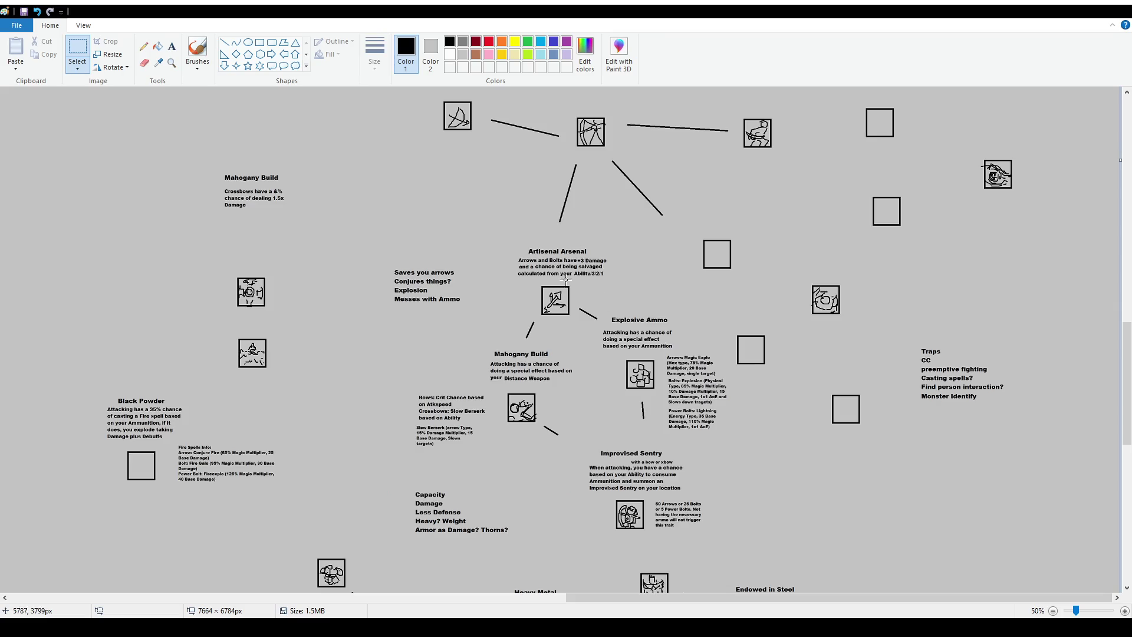
{"action": "left_click_drag", "start_coordinate": [478, 226], "coordinate": [746, 558]}
{"action": "left_click", "coordinate": [840, 495]}
{"action": "left_click_drag", "start_coordinate": [578, 442], "coordinate": [683, 516]}
{"action": "left_click", "coordinate": [710, 536]}
{"action": "scroll", "coordinate": [808, 522], "scroll_direction": "up", "scroll_amount": 1, "text": "ctrl"}
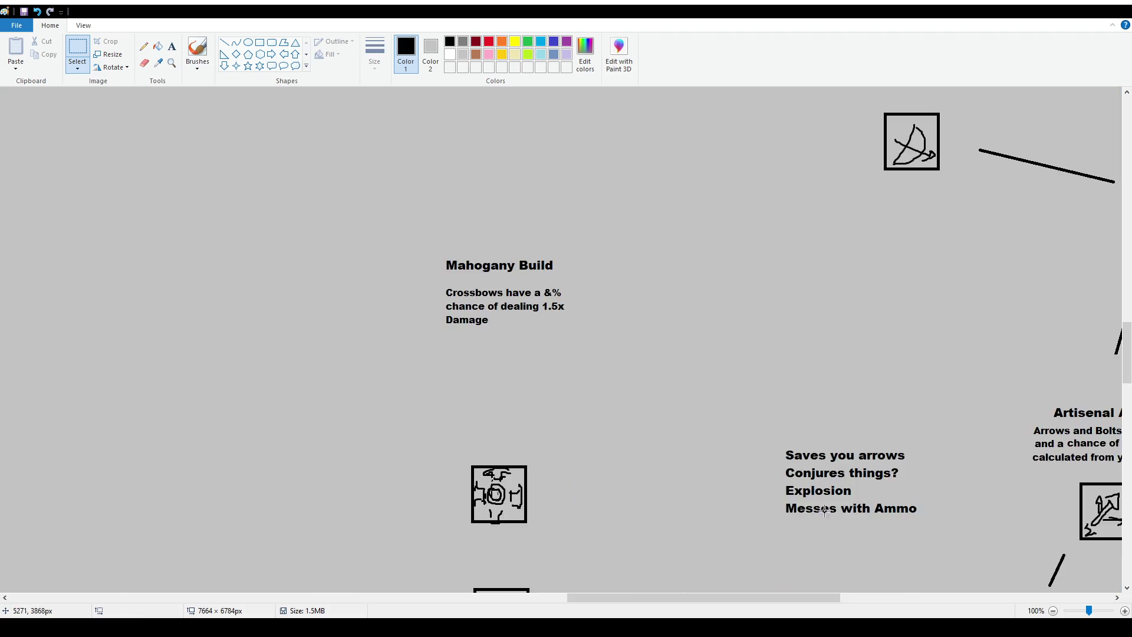
{"action": "left_click_drag", "start_coordinate": [819, 597], "coordinate": [983, 597]}
{"action": "scroll", "coordinate": [712, 441], "scroll_direction": "down", "scroll_amount": 3}
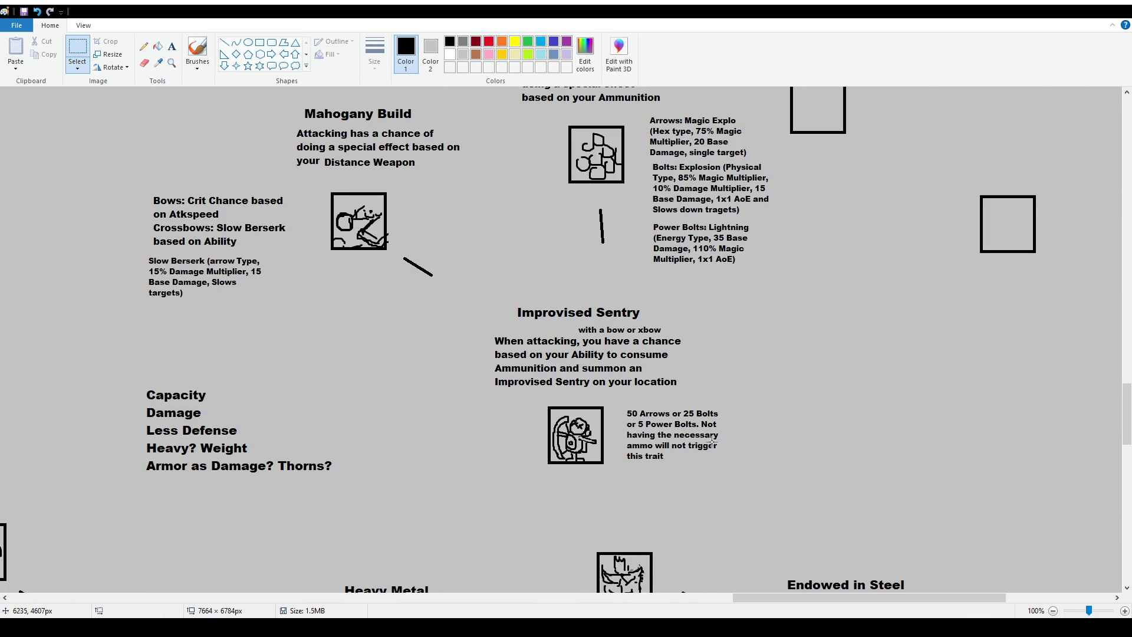
{"action": "left_click_drag", "start_coordinate": [625, 400], "coordinate": [727, 475]}
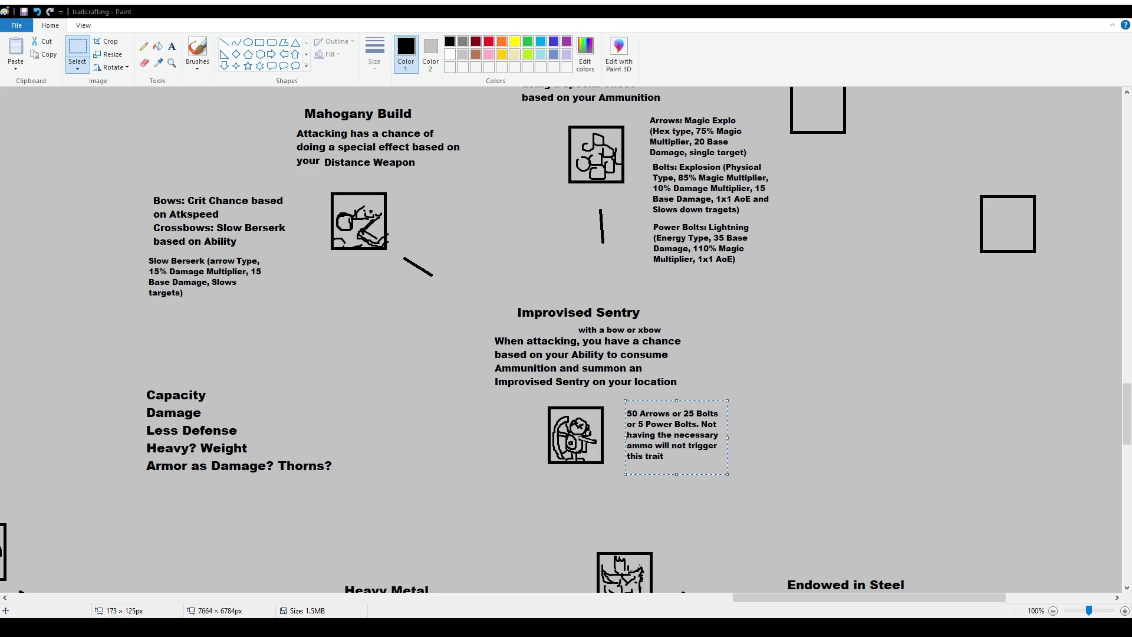
{"action": "left_click_drag", "start_coordinate": [622, 403], "coordinate": [730, 477]}
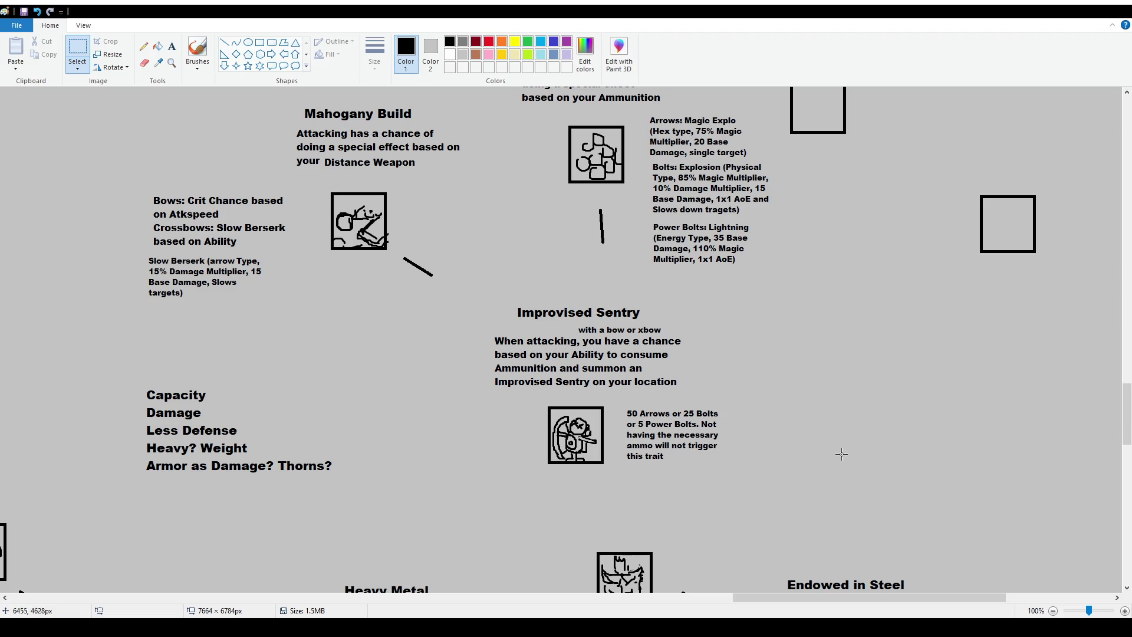
Step: Scroll over and select the empty square above-right of Explosive Ammo
{"action": "scroll", "coordinate": [847, 436], "scroll_direction": "up", "scroll_amount": 4}
{"action": "scroll", "coordinate": [847, 436], "scroll_direction": "up", "scroll_amount": 2}
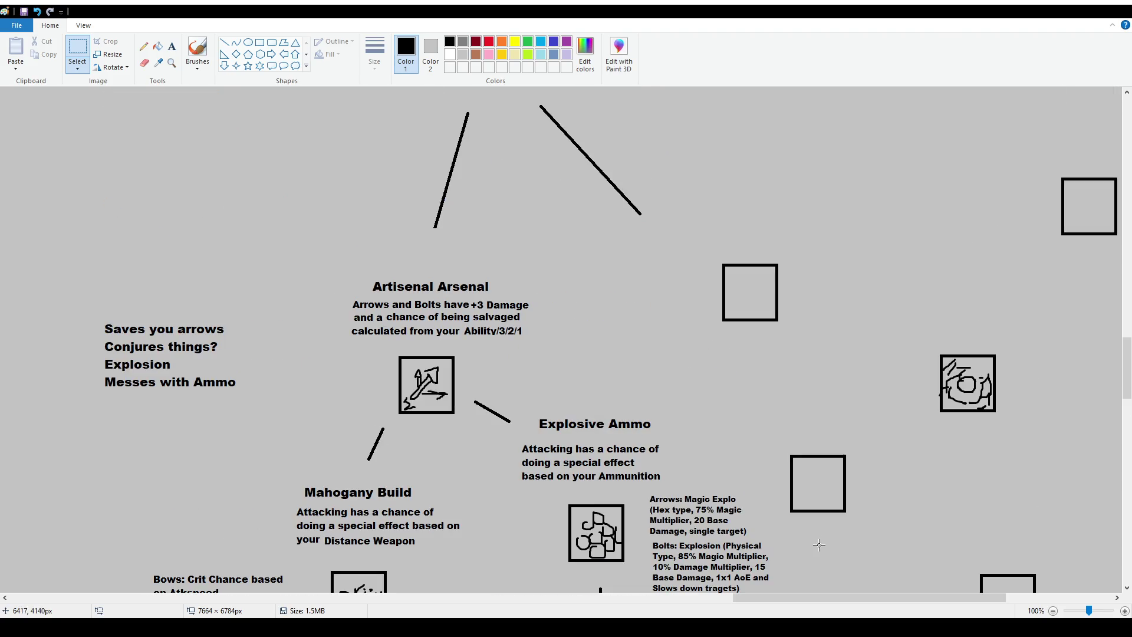
{"action": "left_click_drag", "start_coordinate": [817, 597], "coordinate": [923, 596]}
{"action": "scroll", "coordinate": [731, 359], "scroll_direction": "down", "scroll_amount": 2}
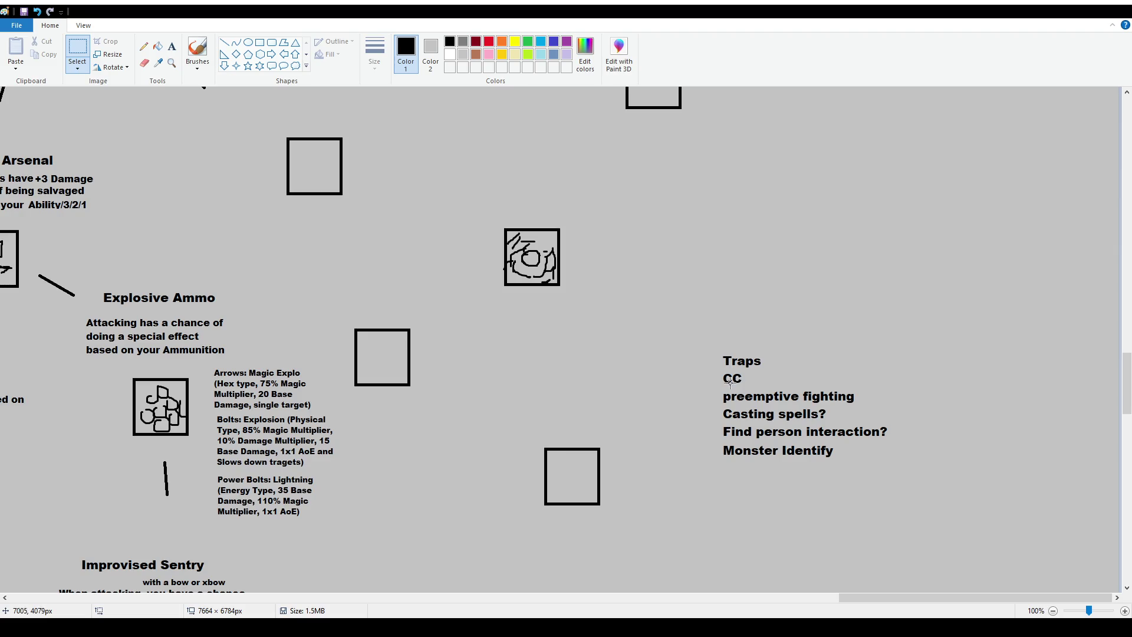
{"action": "left_click_drag", "start_coordinate": [274, 128], "coordinate": [390, 226]}
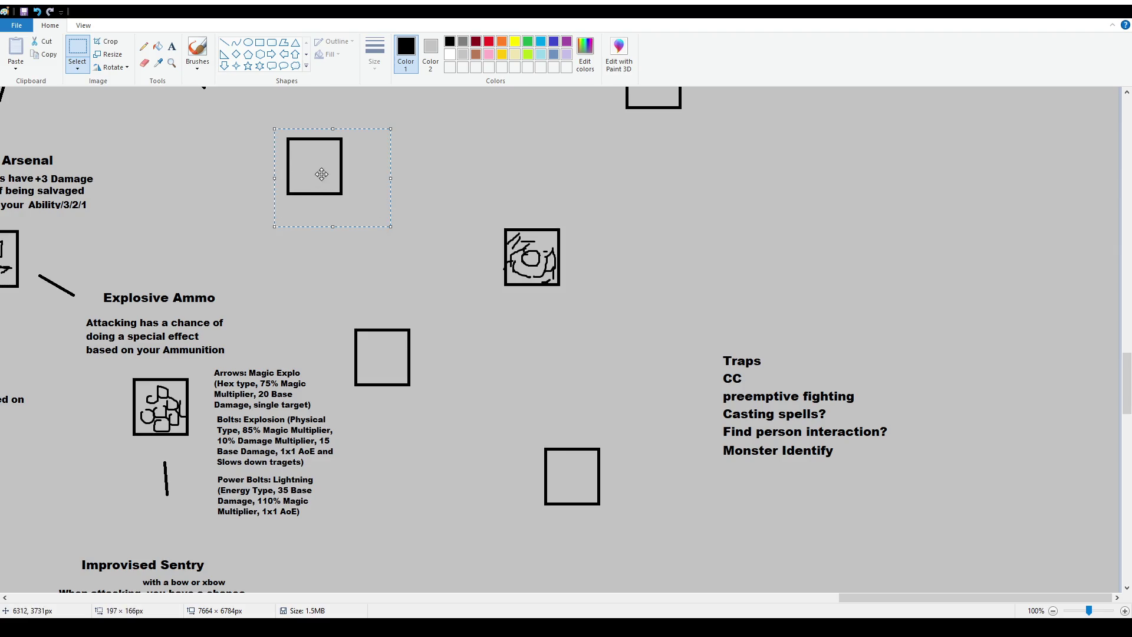